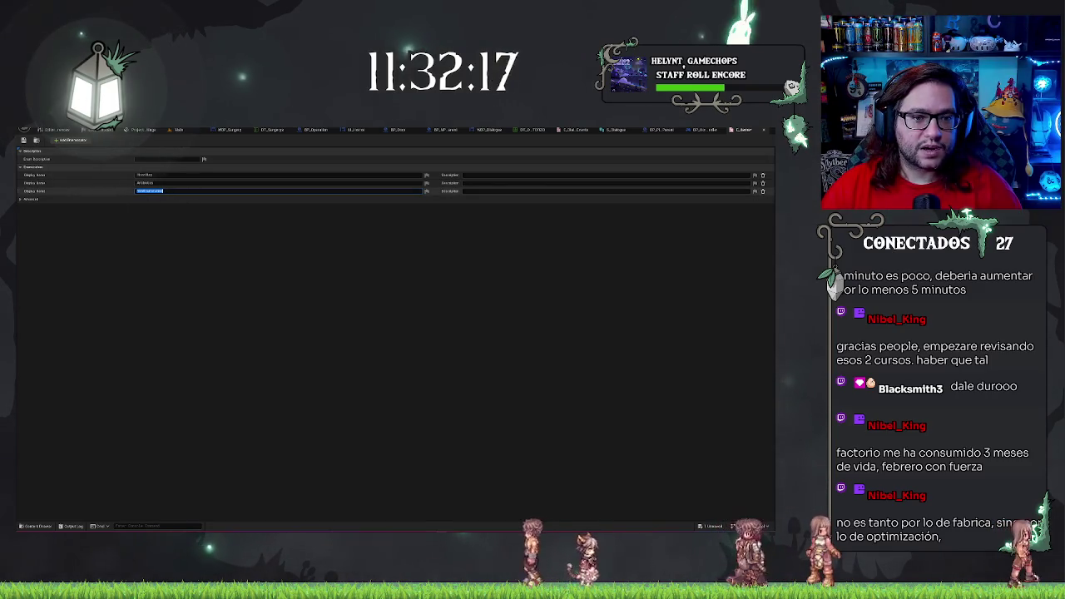
- Enter 'Stone Brick' as the third enumerator's display name, then go back to the level editor
type("Stone Bri")
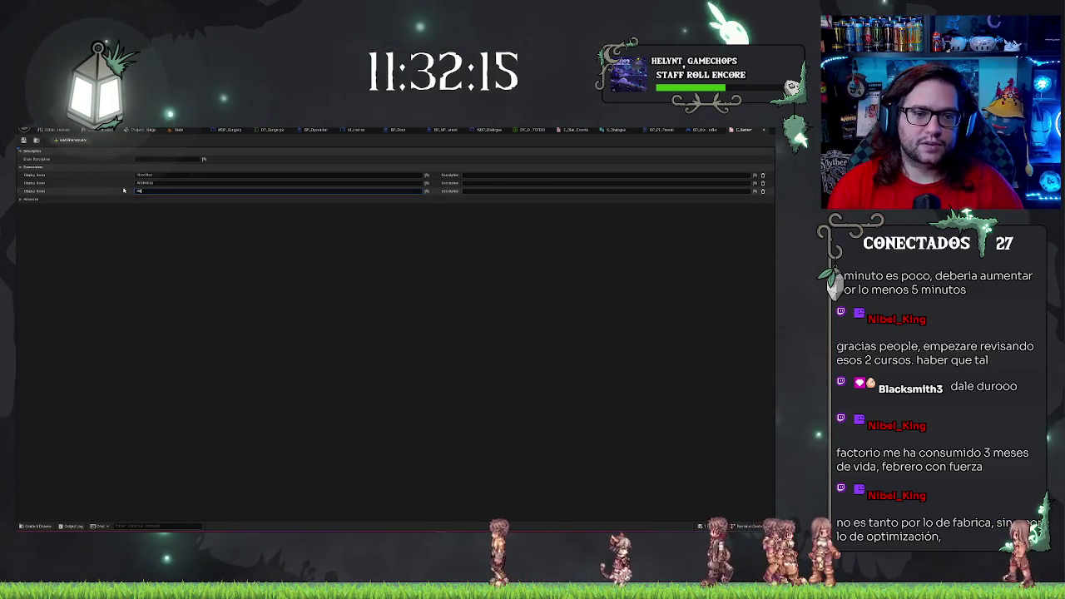
type("ck")
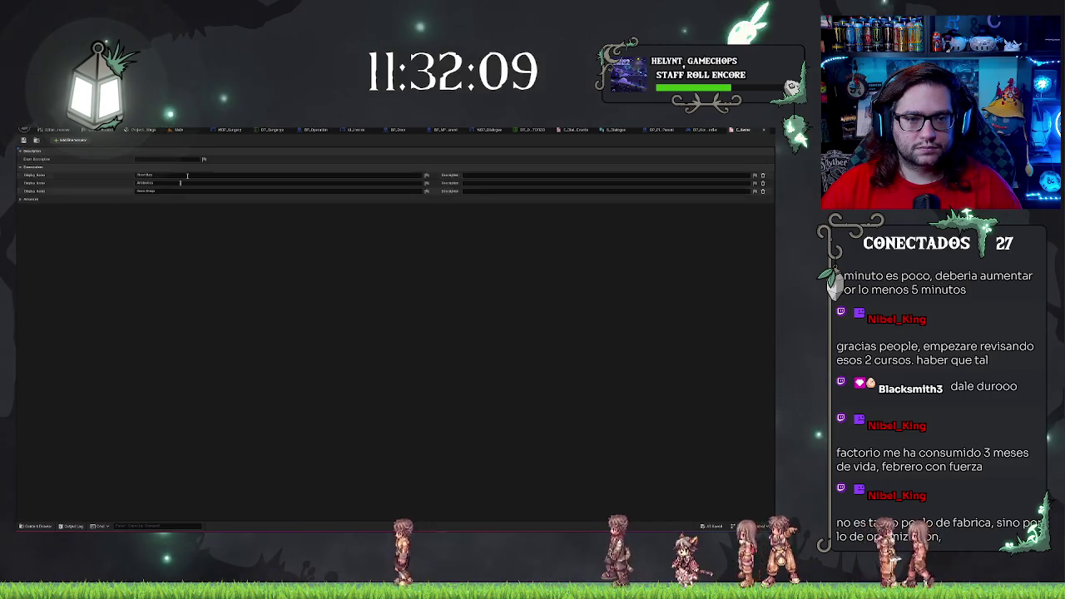
left_click(180, 131)
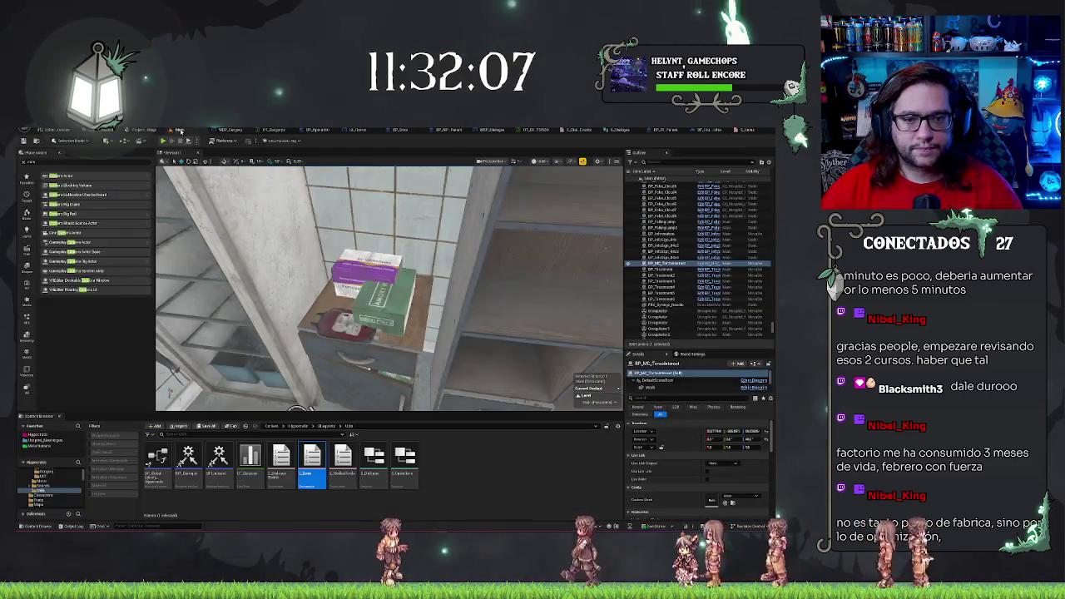
- Add a new Blueprint Structure asset in the Content Browser's UI folder and open it
right_click(482, 462)
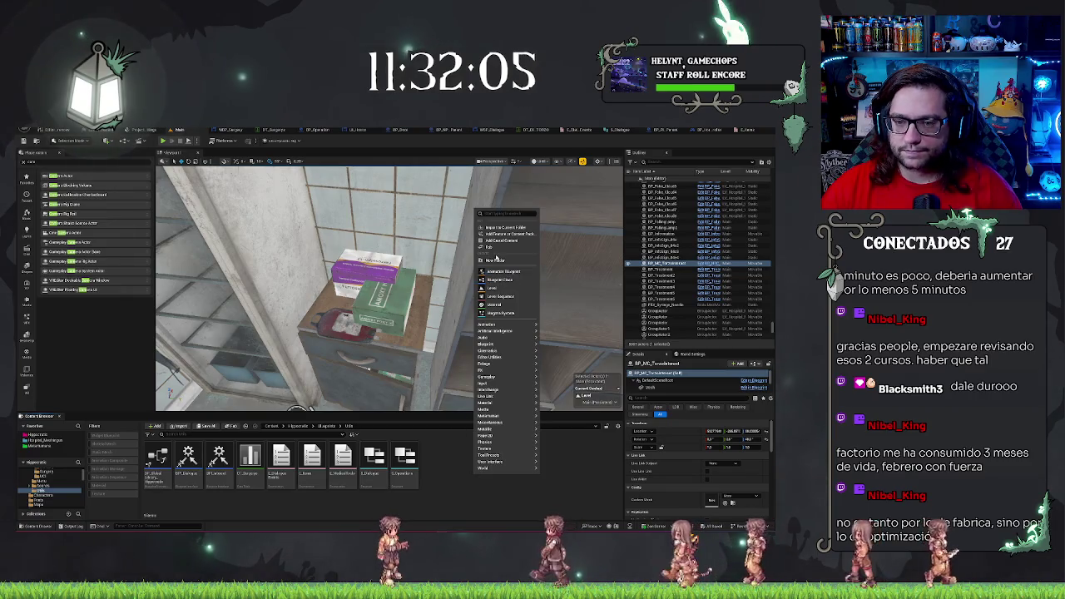
mouse_move(523, 325)
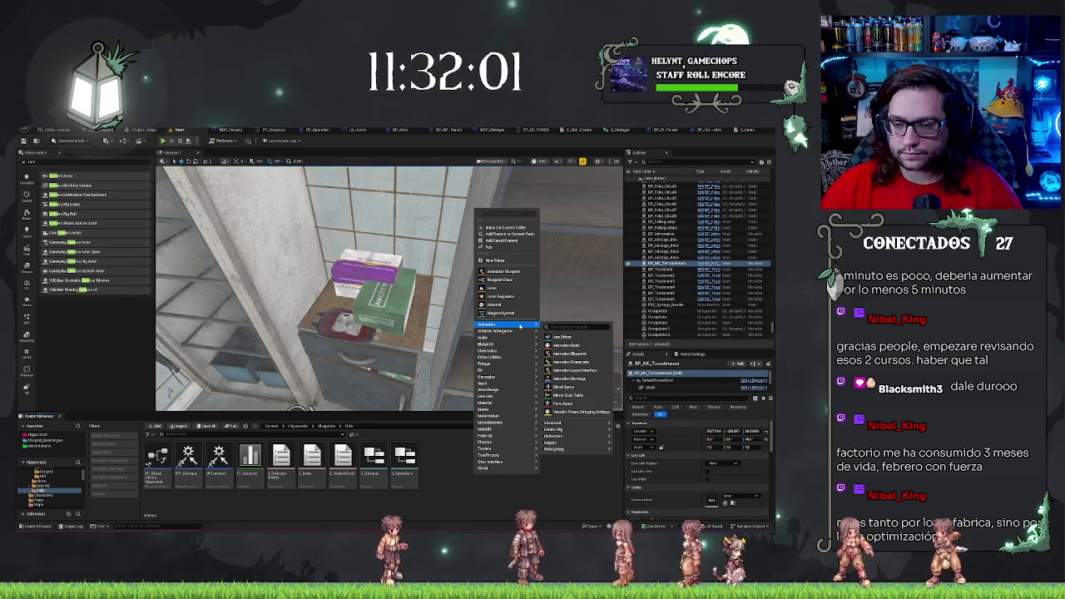
mouse_move(495, 463)
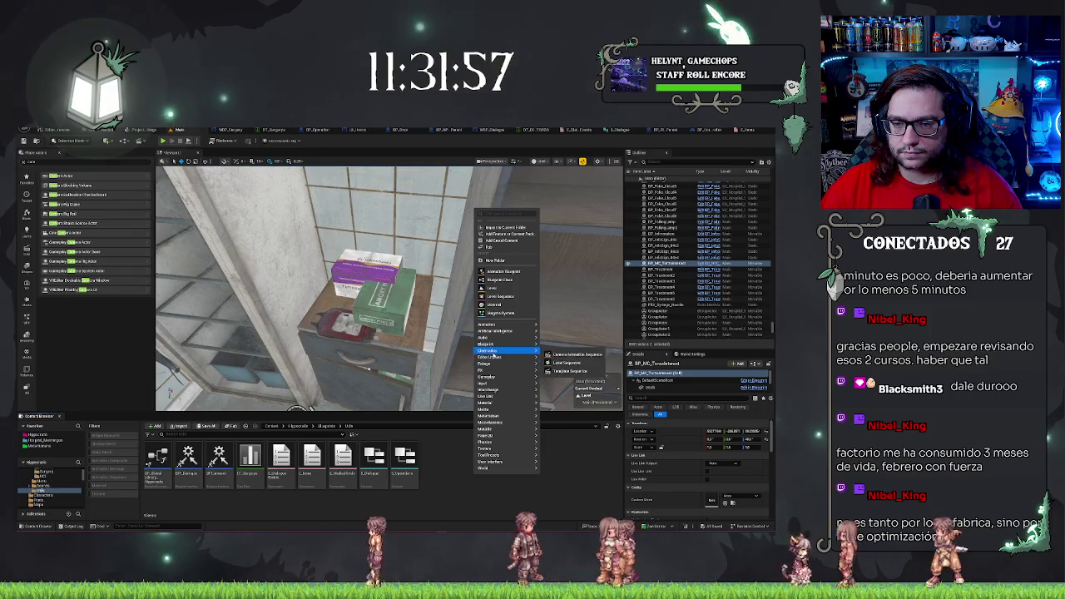
right_click(441, 452)
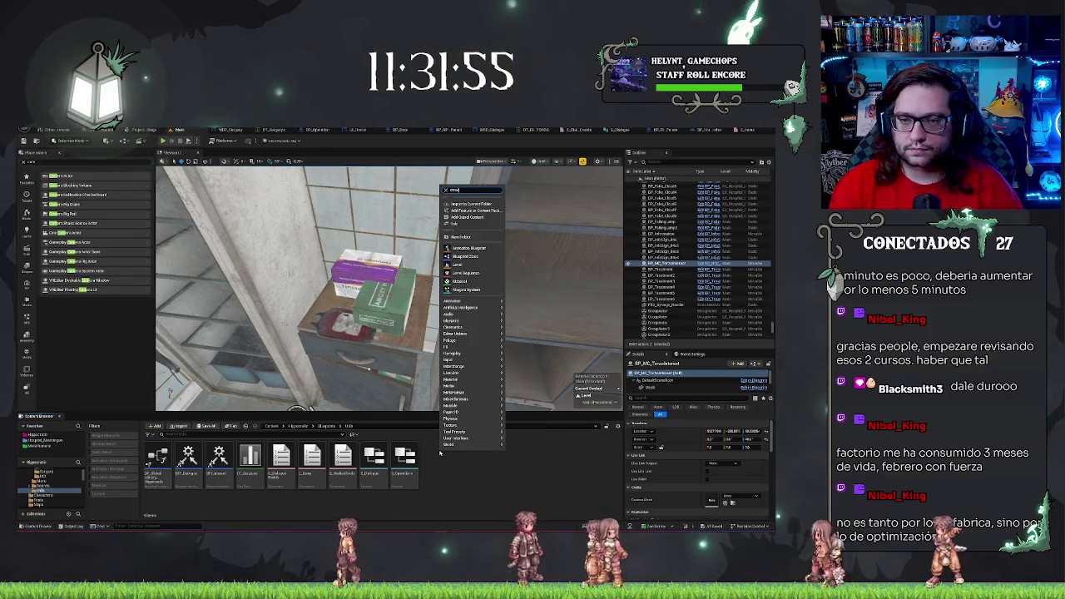
left_click(441, 452)
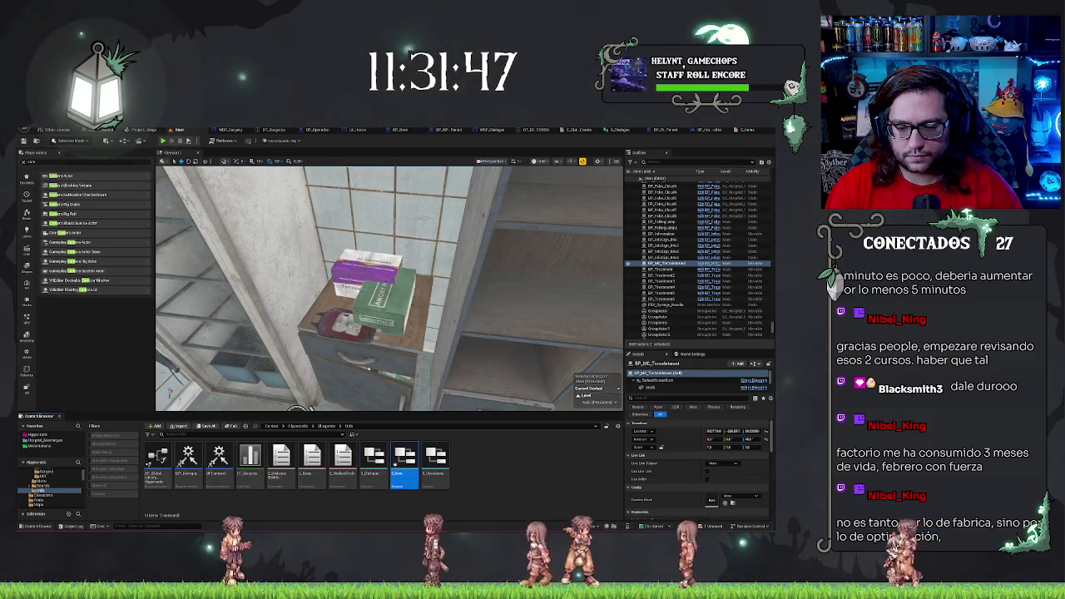
key("Return")
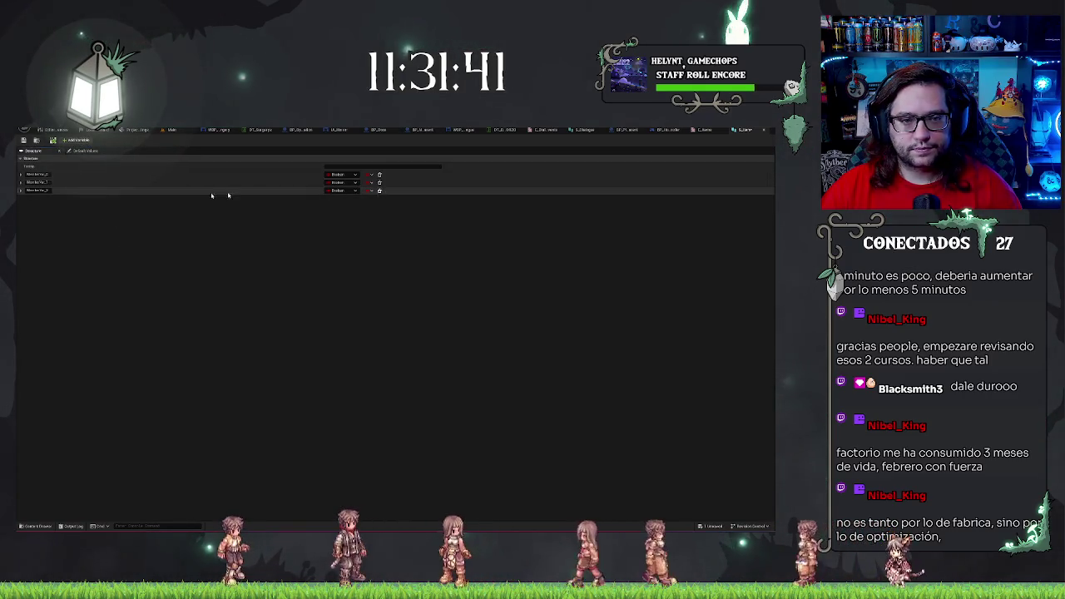
- Delete the third member, then type the first as E Items and the second as Static Mesh Object Reference
key("Delete")
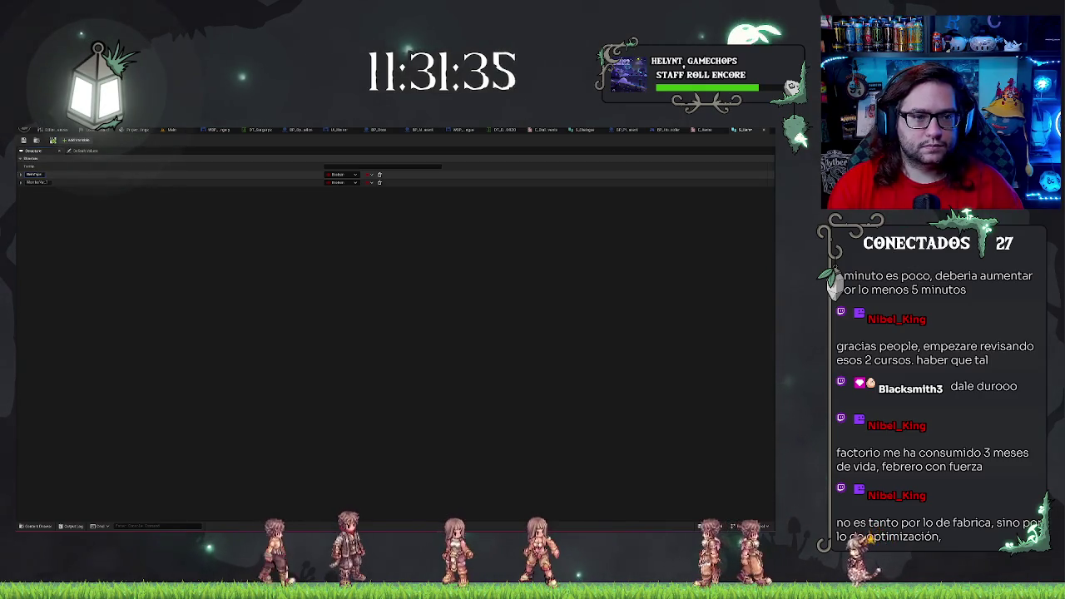
left_click(332, 175)
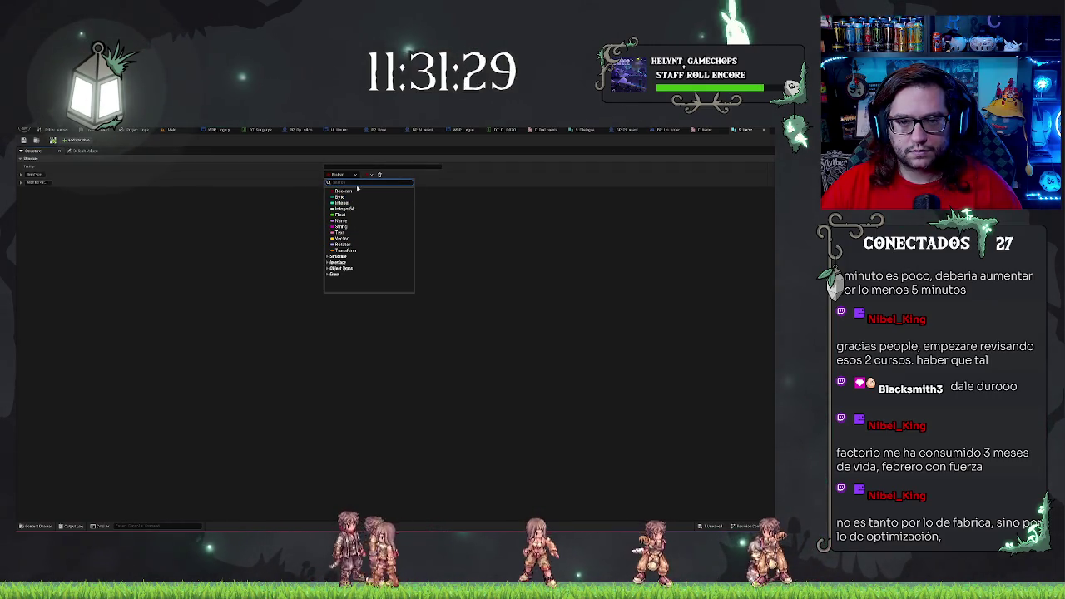
type("item")
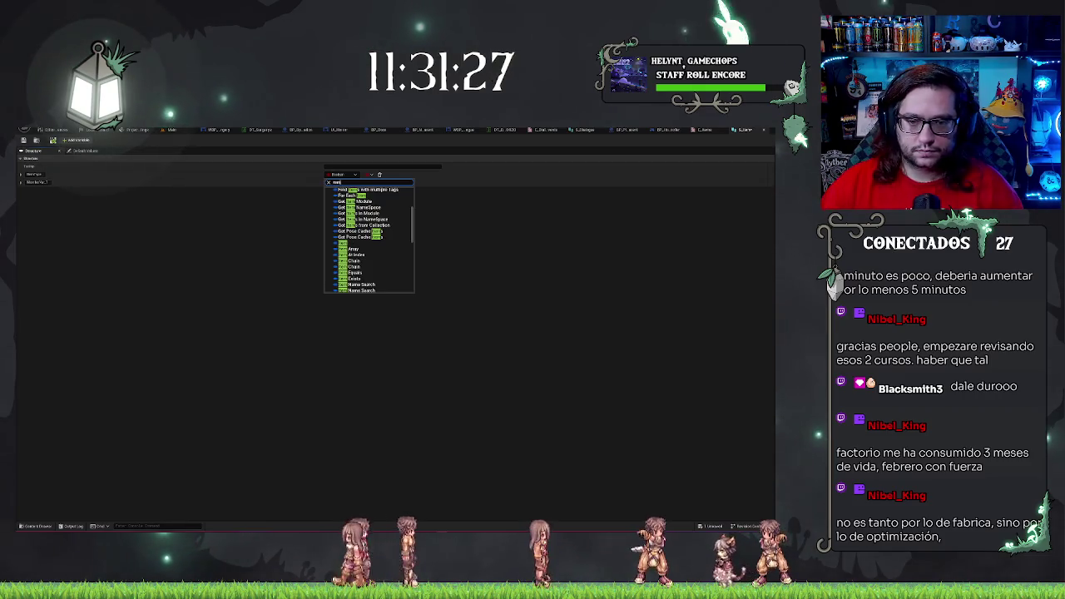
key("Home")
type("e")
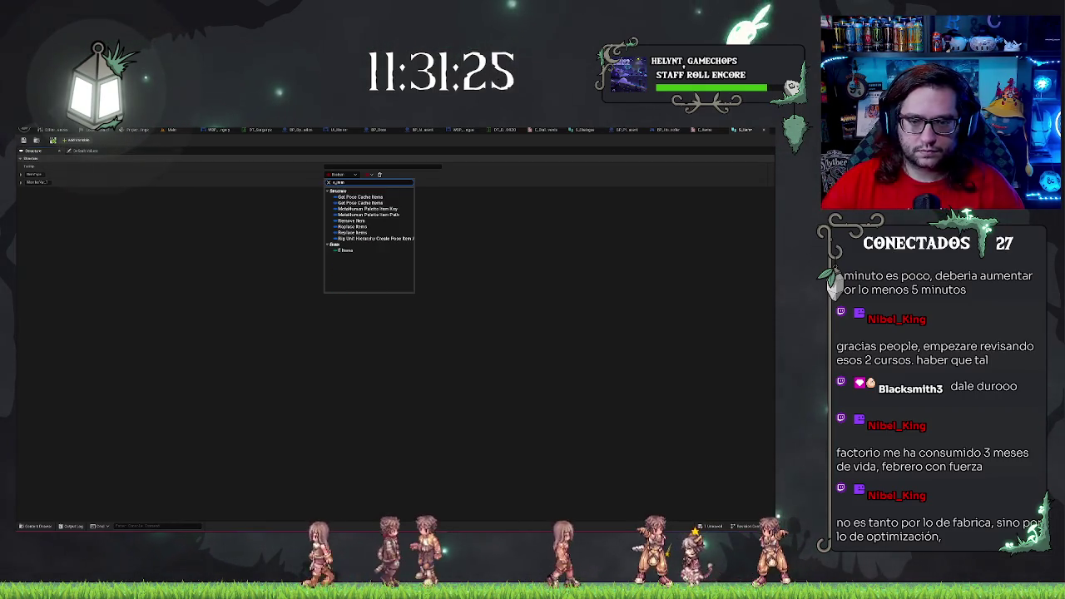
left_click(360, 251)
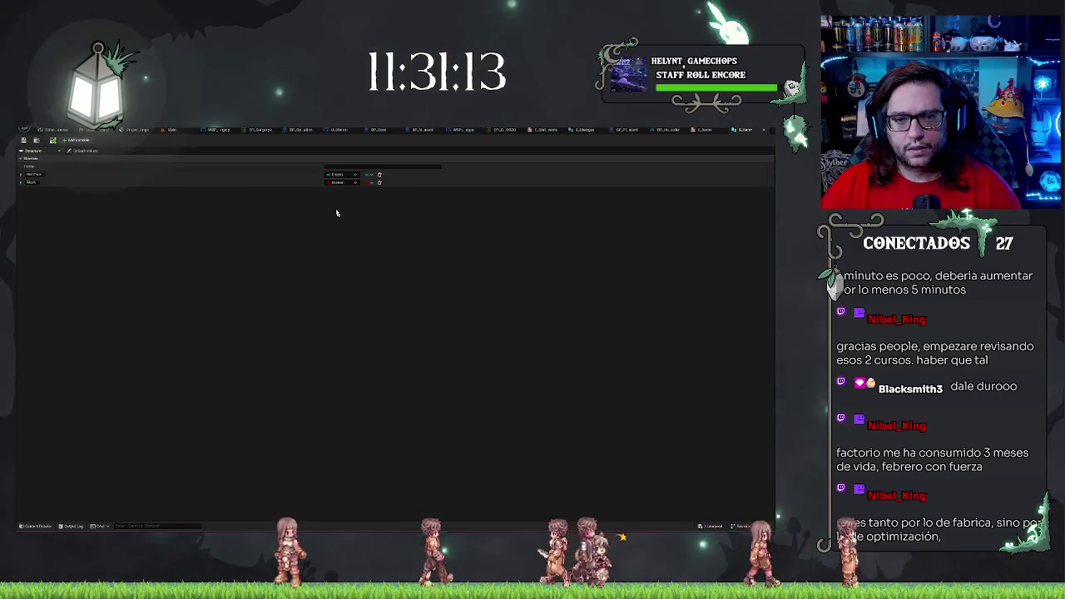
left_click(340, 182)
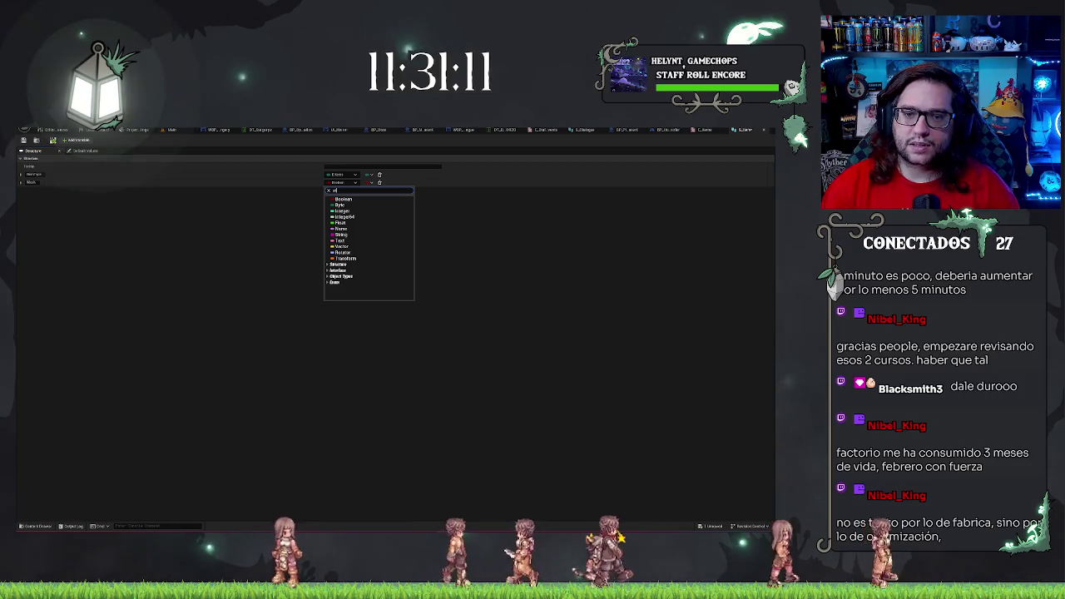
type("staticmesh")
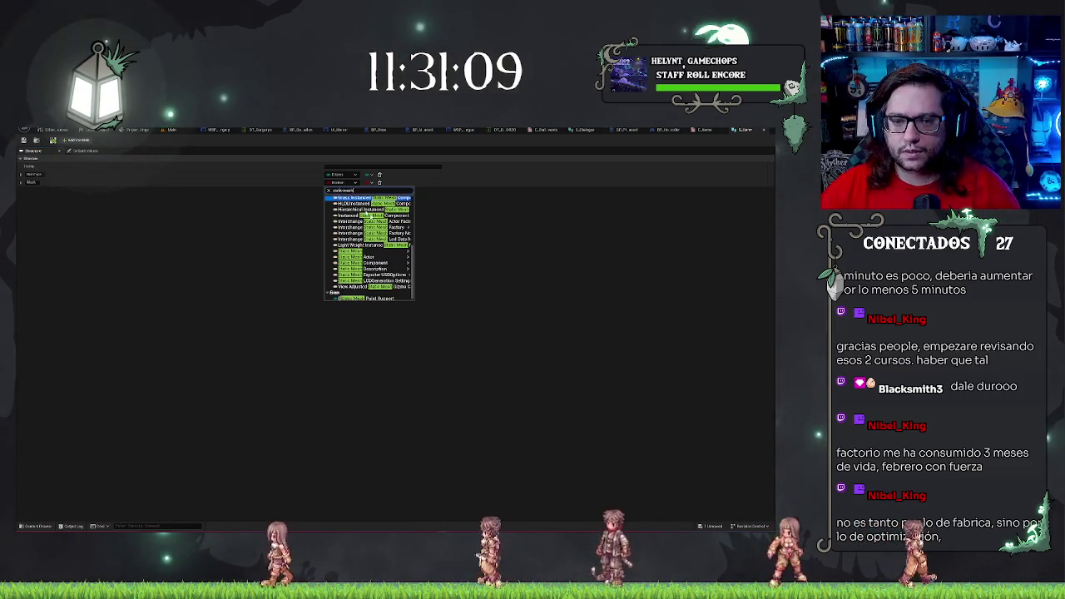
left_click(424, 251)
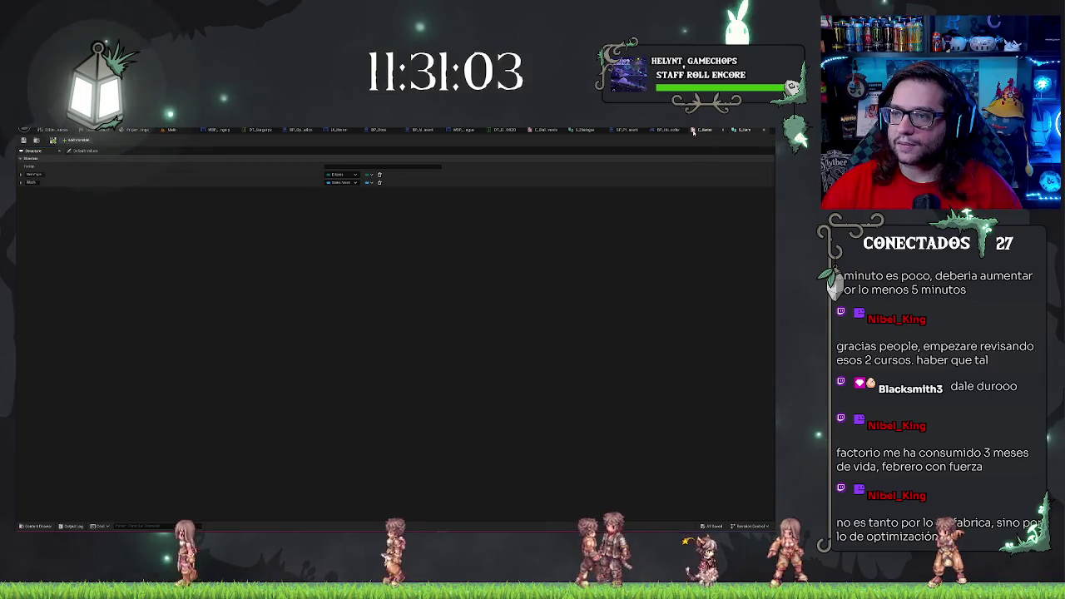
left_click(155, 129)
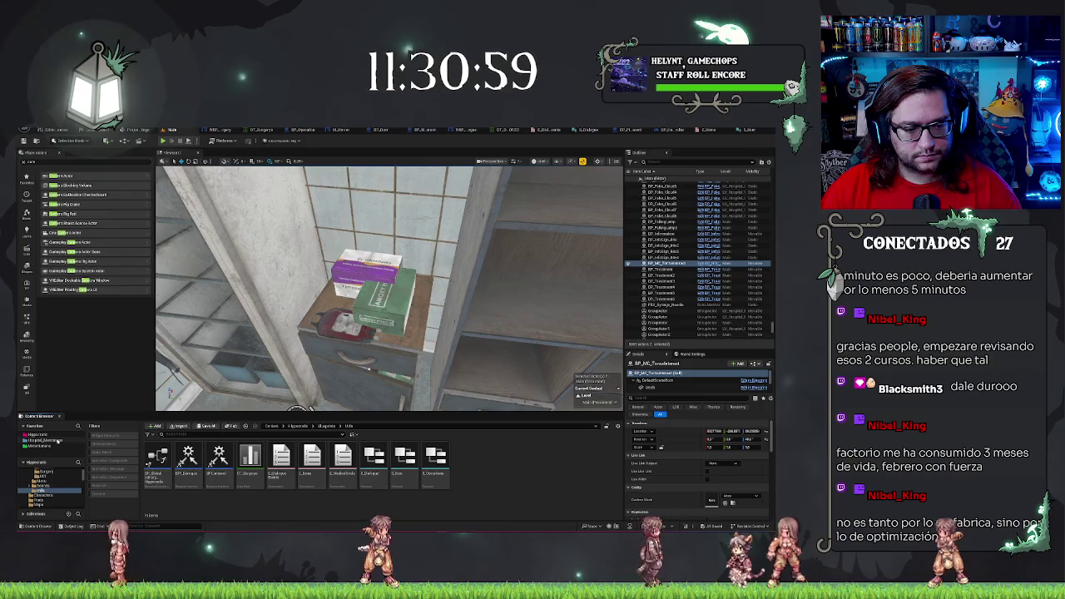
- Open BP_Item from Content > Blueprints > Mechanics > Inventory and add a new variable
left_click(71, 488)
left_click(71, 488)
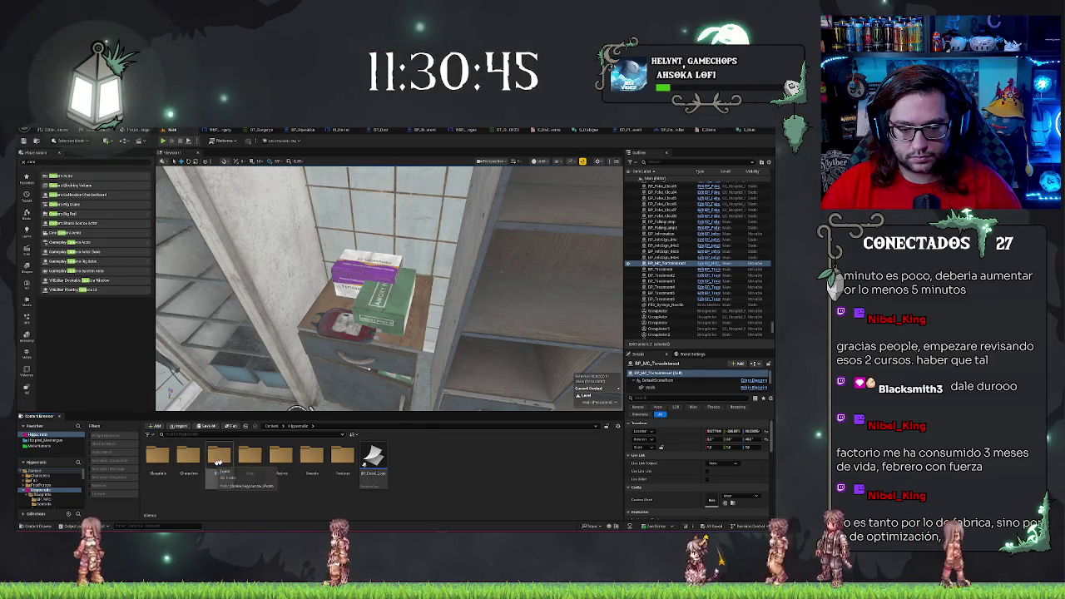
double_click(170, 451)
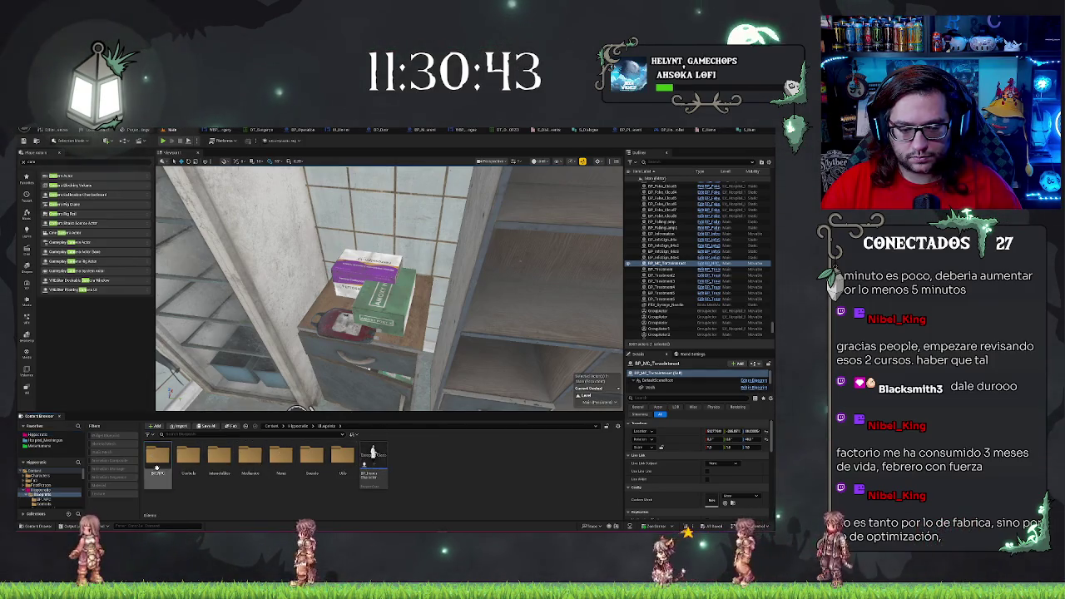
double_click(250, 454)
left_click(189, 456)
double_click(189, 456)
double_click(148, 456)
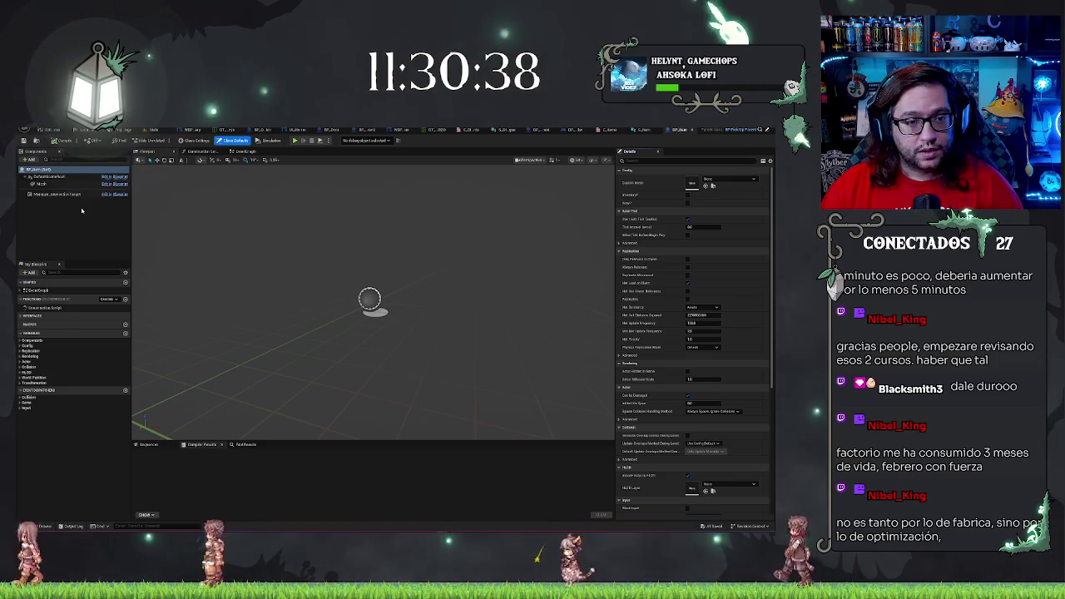
left_click(220, 140)
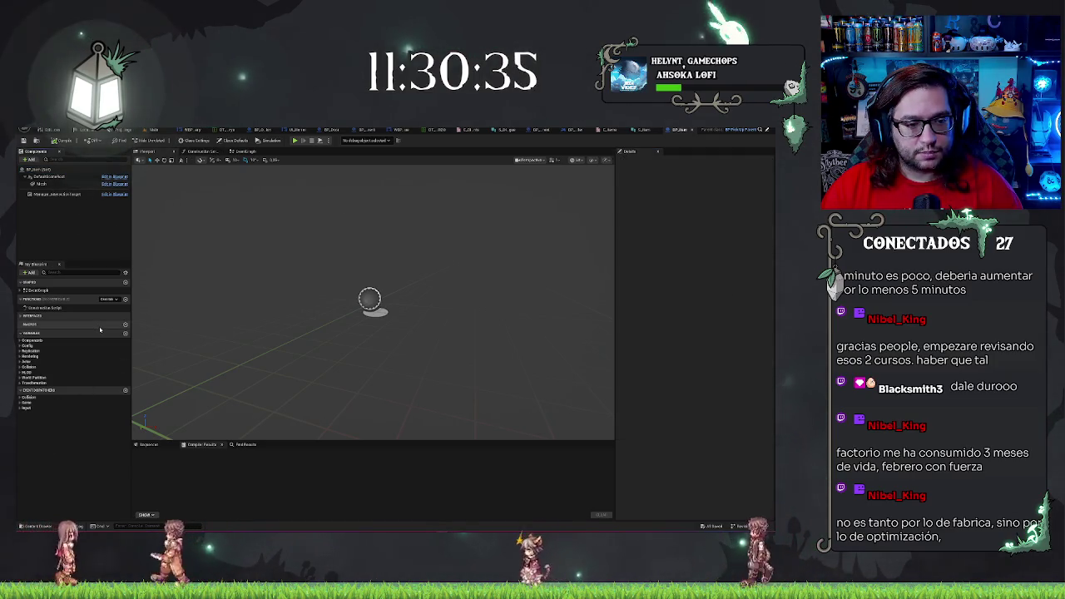
left_click(126, 334)
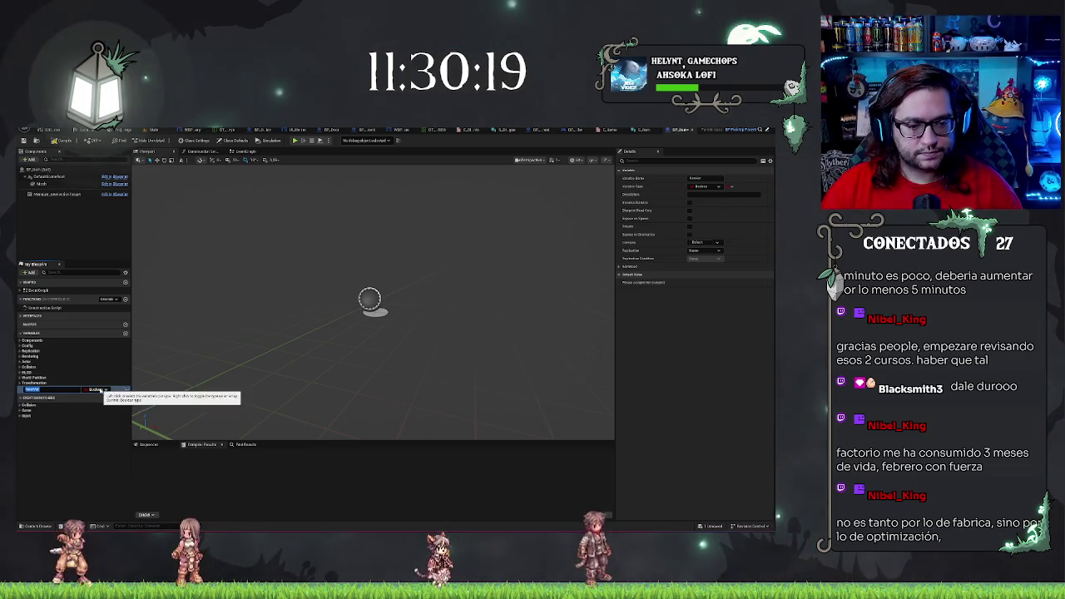
- Make the new variable an E Items enum named ItemType and save the blueprint
left_click(97, 390)
type("e")
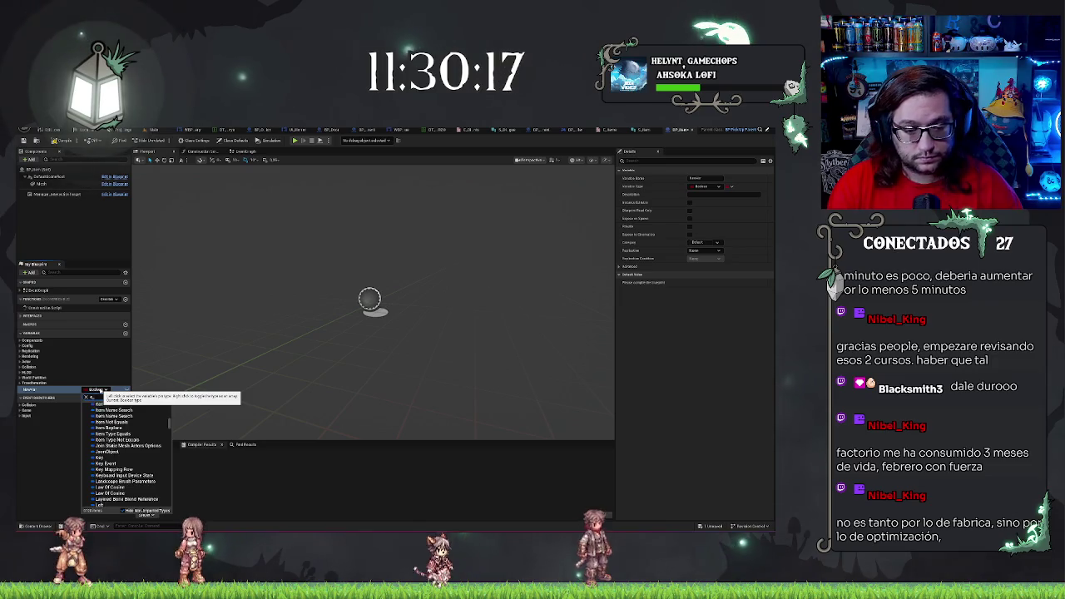
type("item")
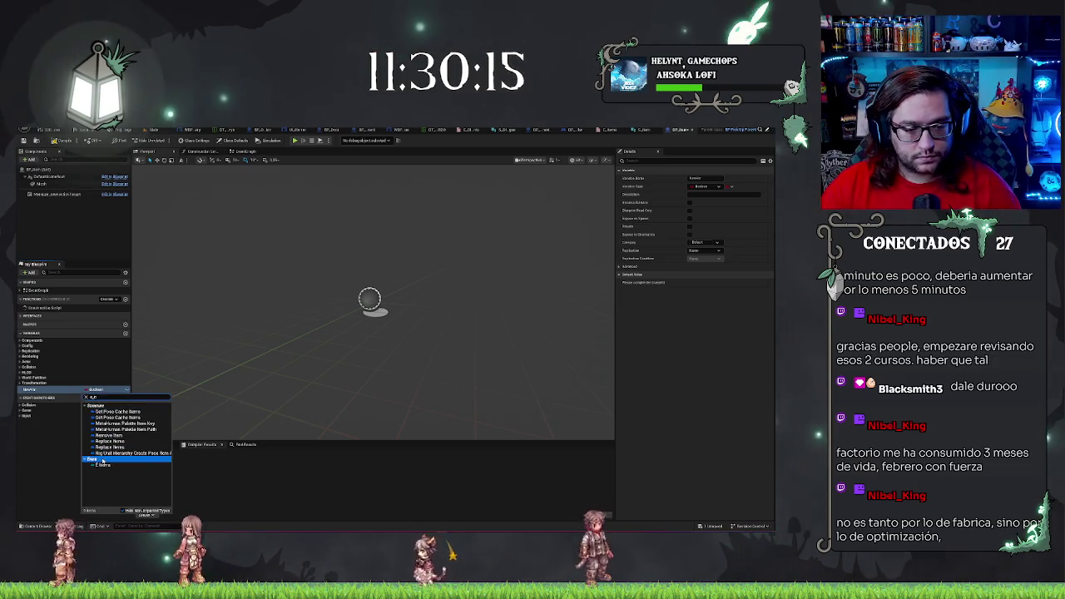
left_click(103, 465)
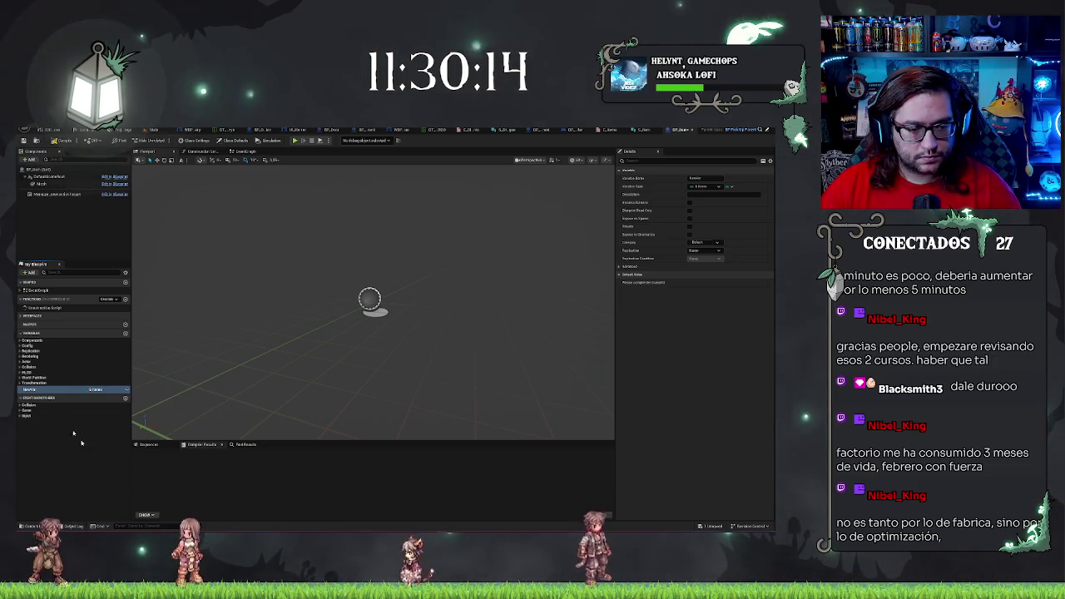
left_click(40, 389)
type("Item")
key("Return")
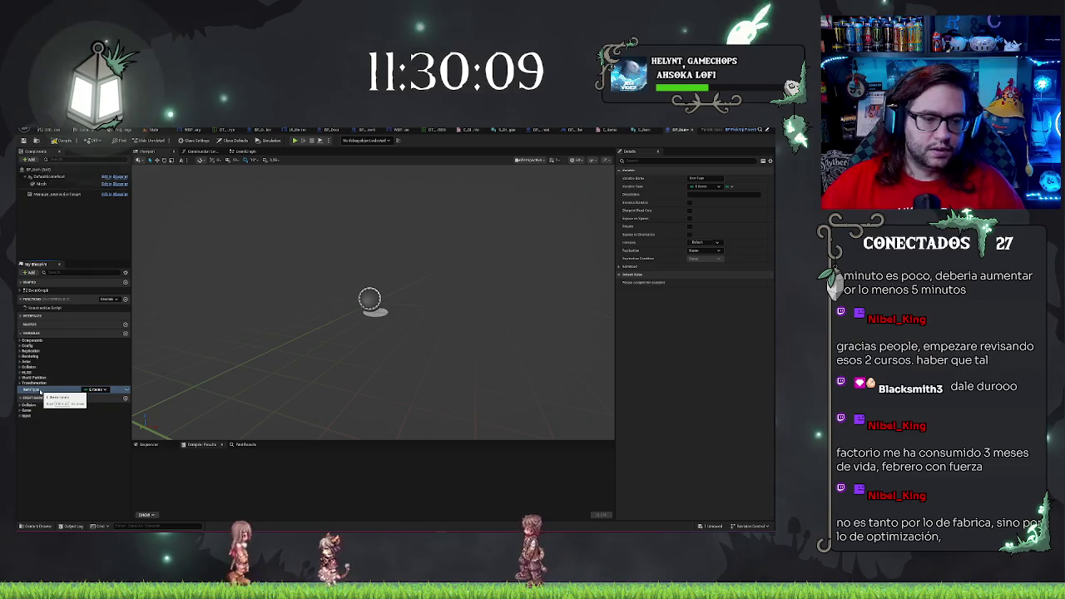
left_click(103, 441)
key("ctrl+s")
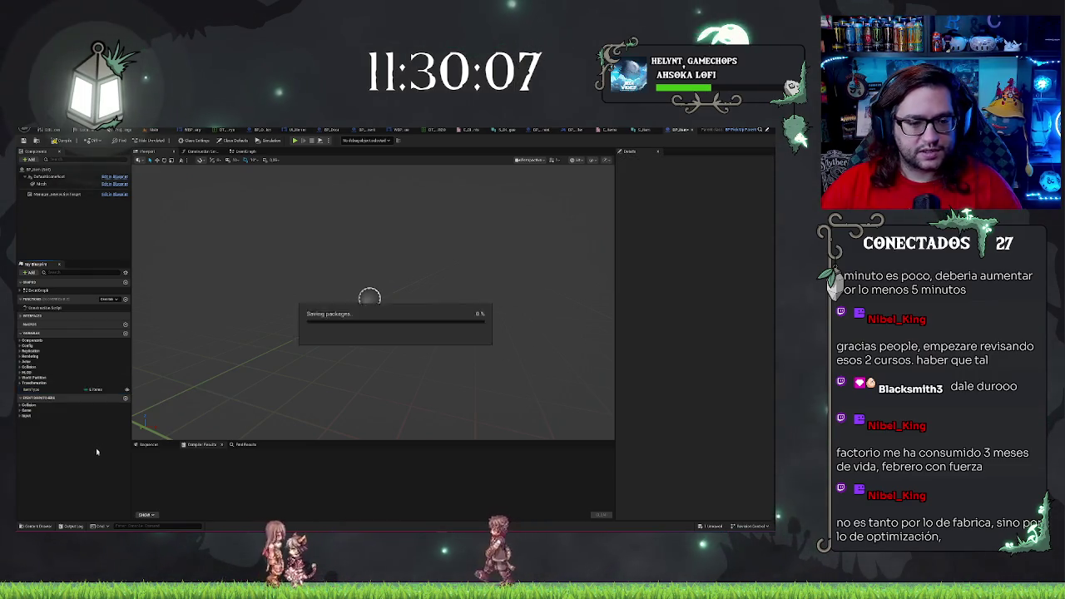
- In the Construction Script, replace the SET ItemType node with an Item Type getter feeding a Switch node
left_click(199, 151)
mouse_move(32, 389)
left_mouse_down()
mouse_move(203, 376)
mouse_move(469, 331)
left_mouse_up()
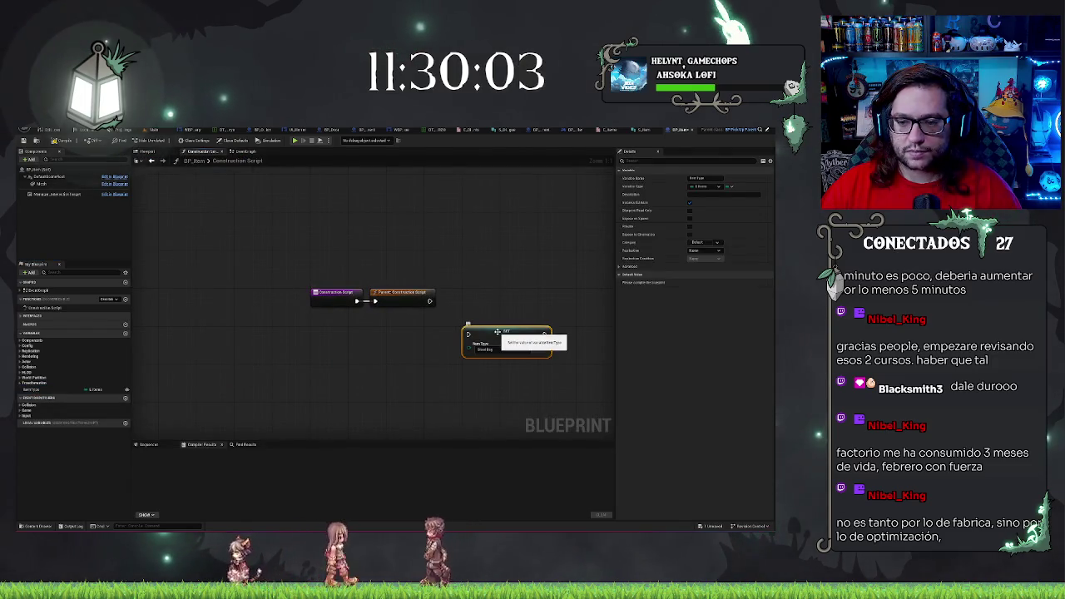
key("Delete")
left_click_drag(32, 389, 430, 320)
type("switch")
key("Return")
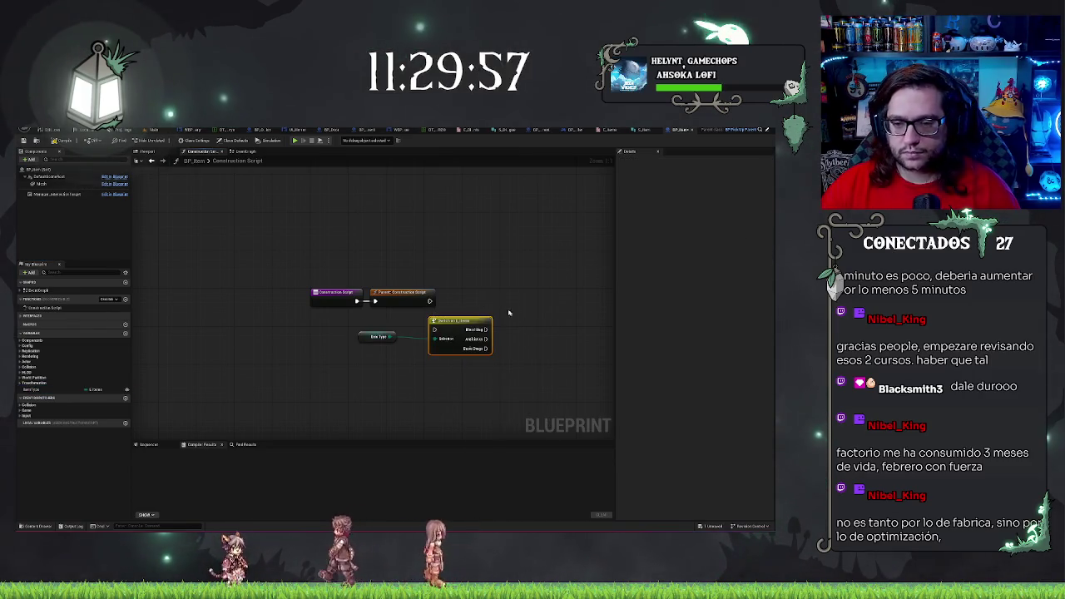
- Wire the switch after Parent: Construction Script and arrange the Item Type node beside it
mouse_move(459, 320)
left_mouse_down()
mouse_move(472, 291)
mouse_move(451, 302)
left_mouse_up()
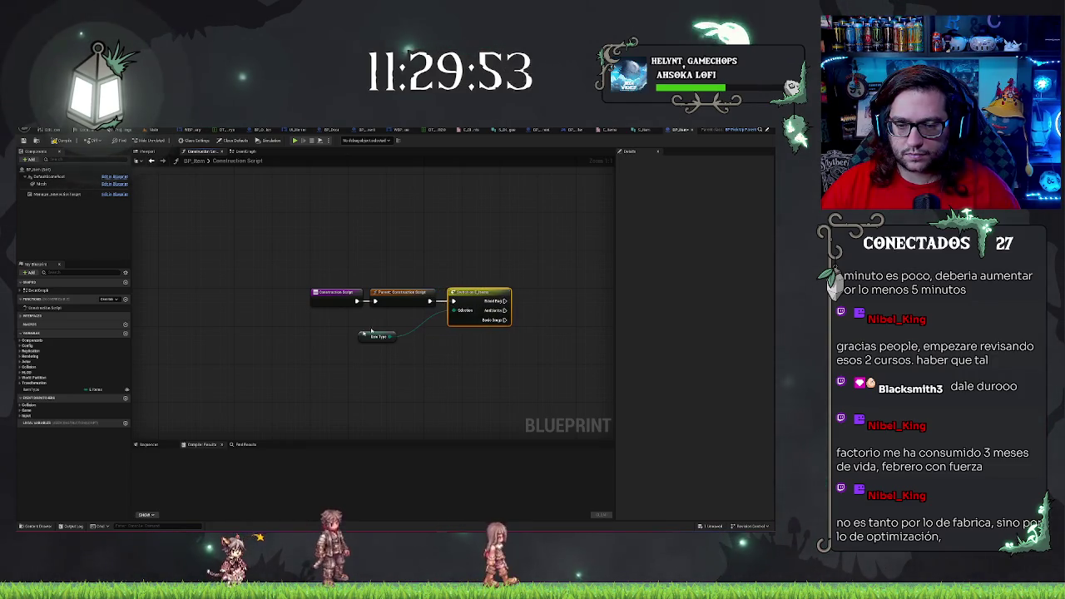
left_click_drag(360, 335, 395, 326)
left_click(487, 356)
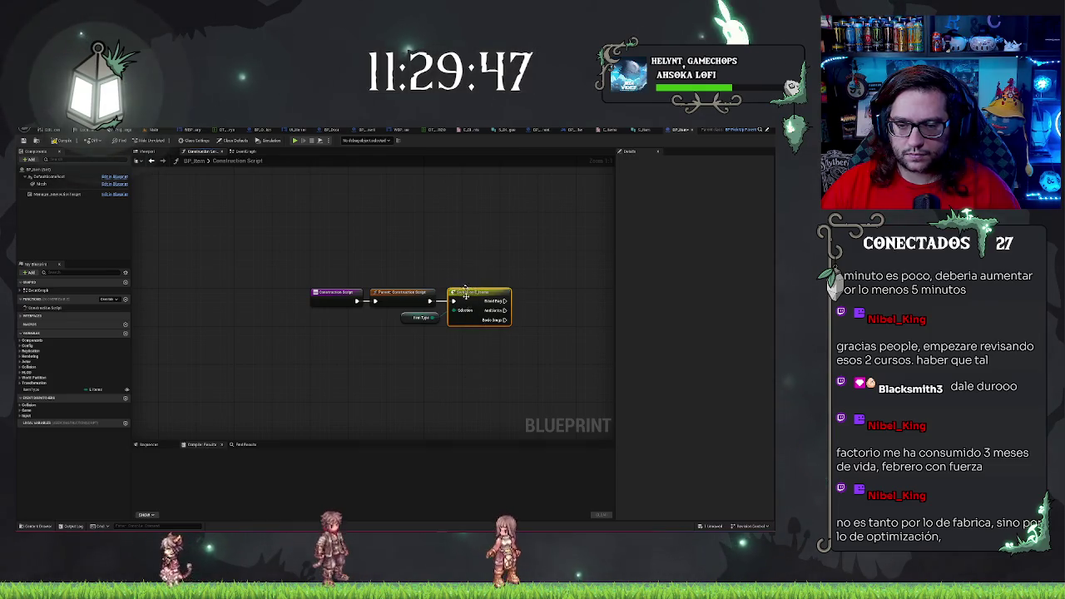
left_click_drag(447, 390, 499, 258)
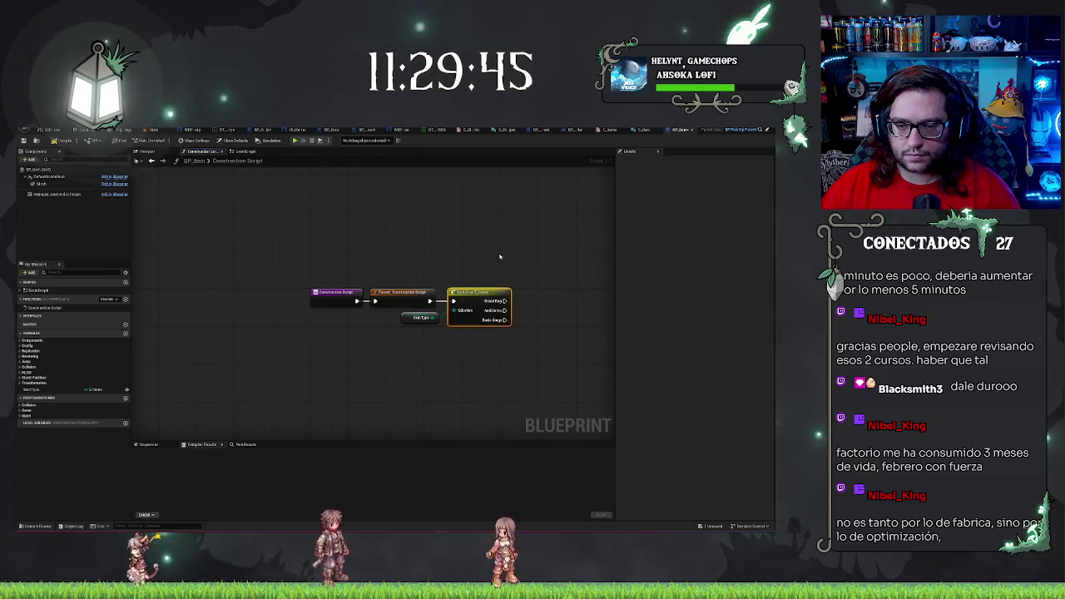
left_click_drag(541, 379, 488, 352)
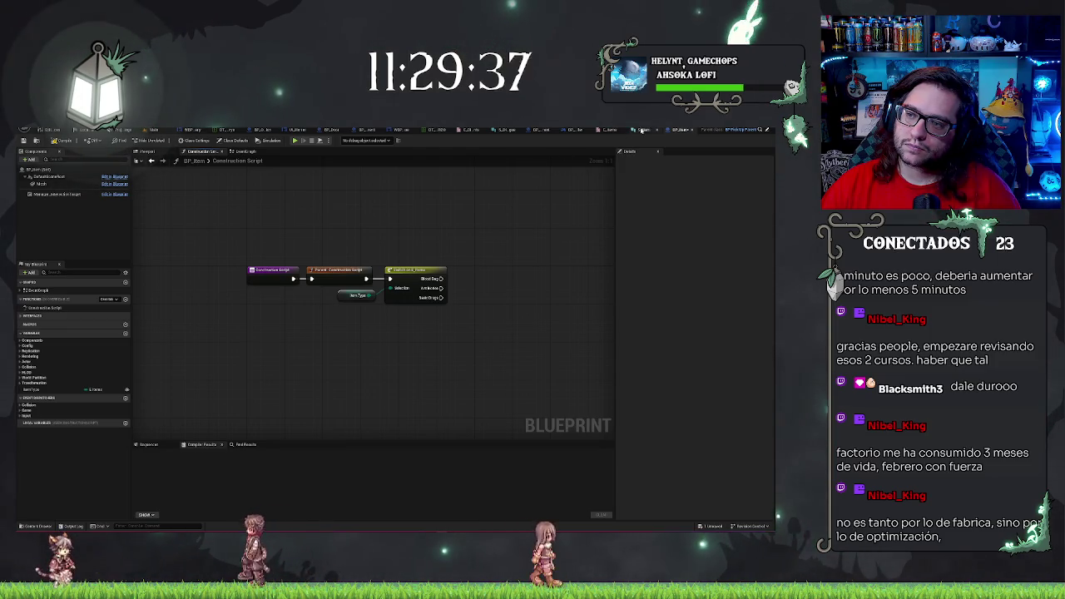
left_click(359, 130)
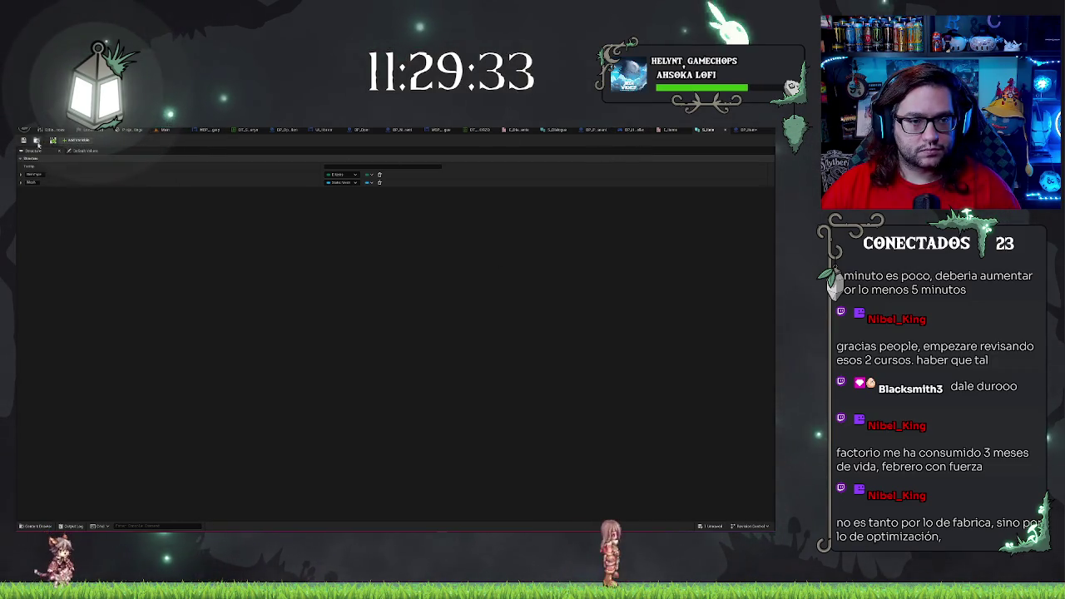
- Create a Data Table with the item structure as its row type, name it, and open it
left_click(165, 130)
right_click(477, 477)
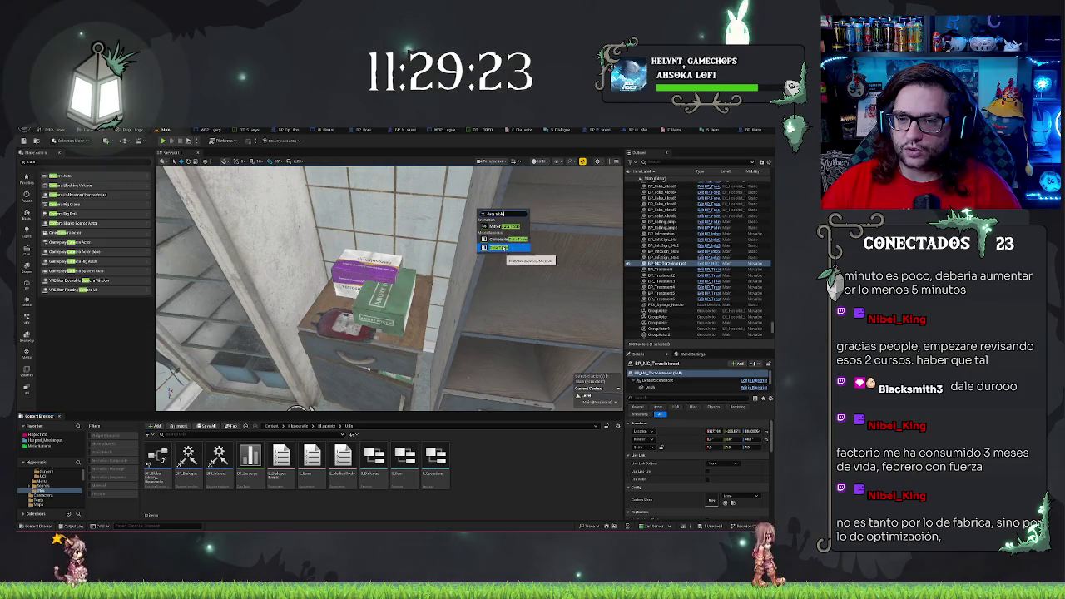
left_click(503, 247)
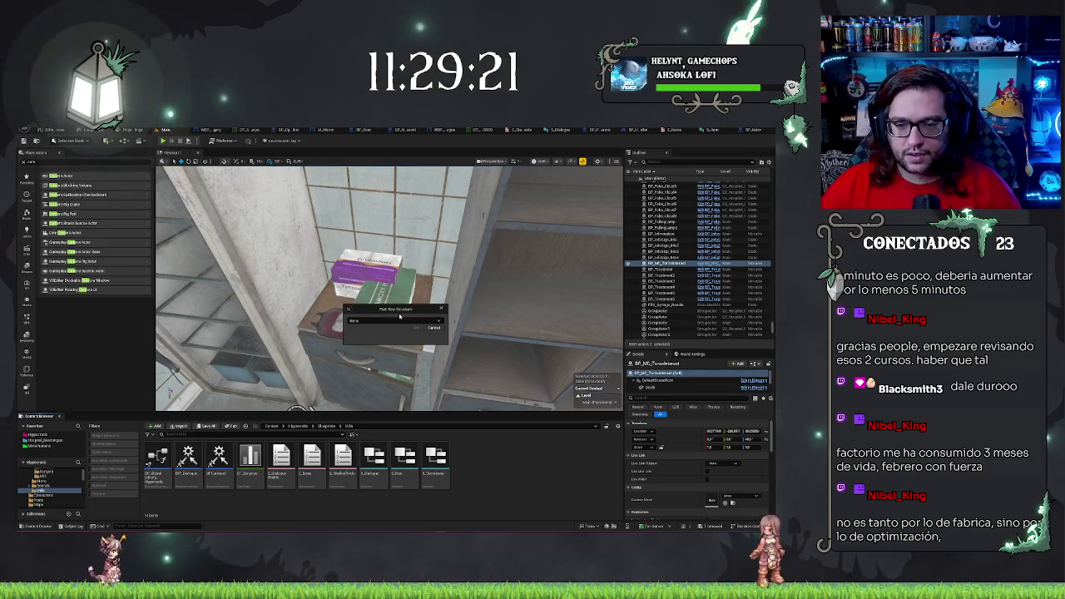
left_click(386, 320)
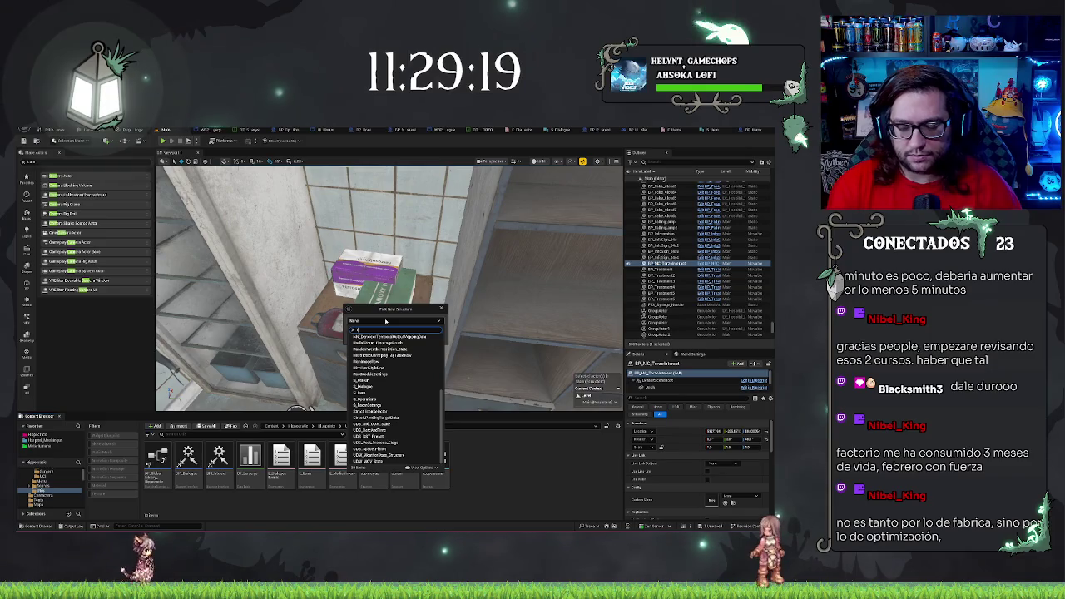
left_click(363, 392)
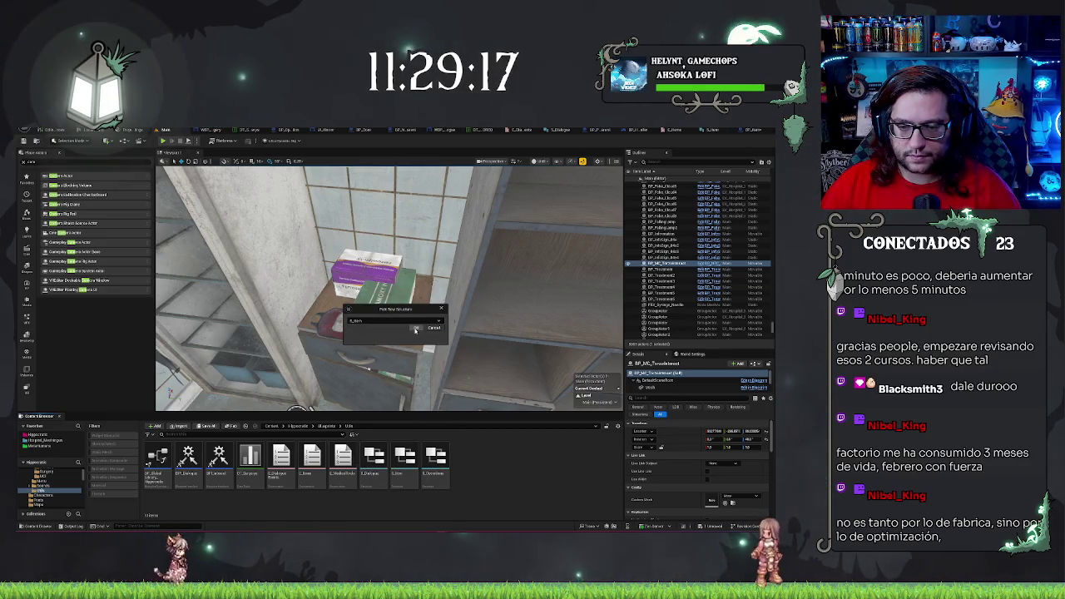
left_click(415, 329)
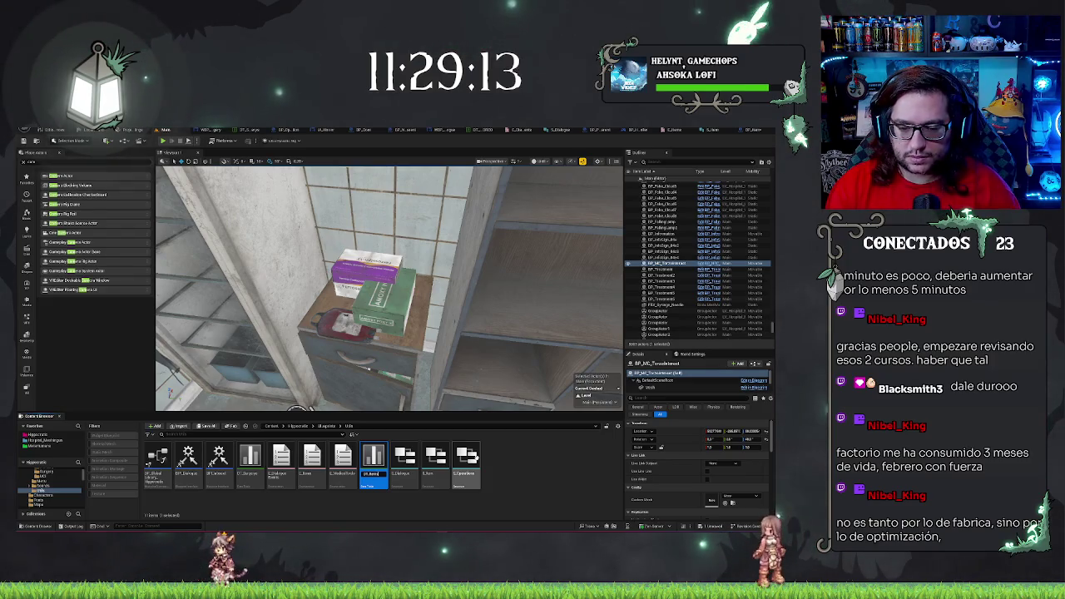
key("Return")
double_click(249, 456)
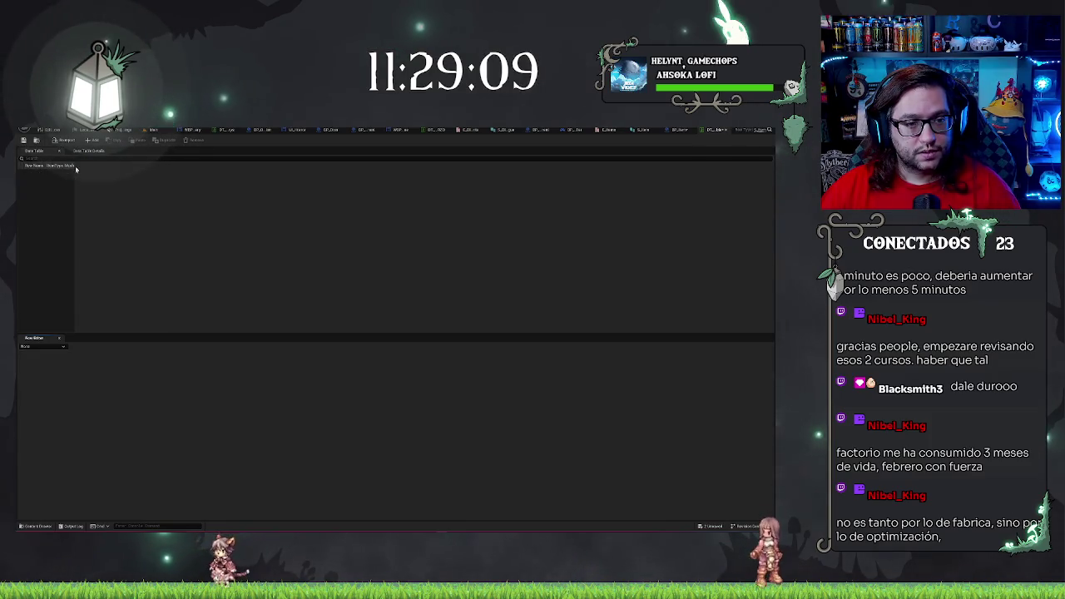
- Add a row to the data table and assign it the first 'Metal' static mesh
left_click_drag(75, 166, 104, 169)
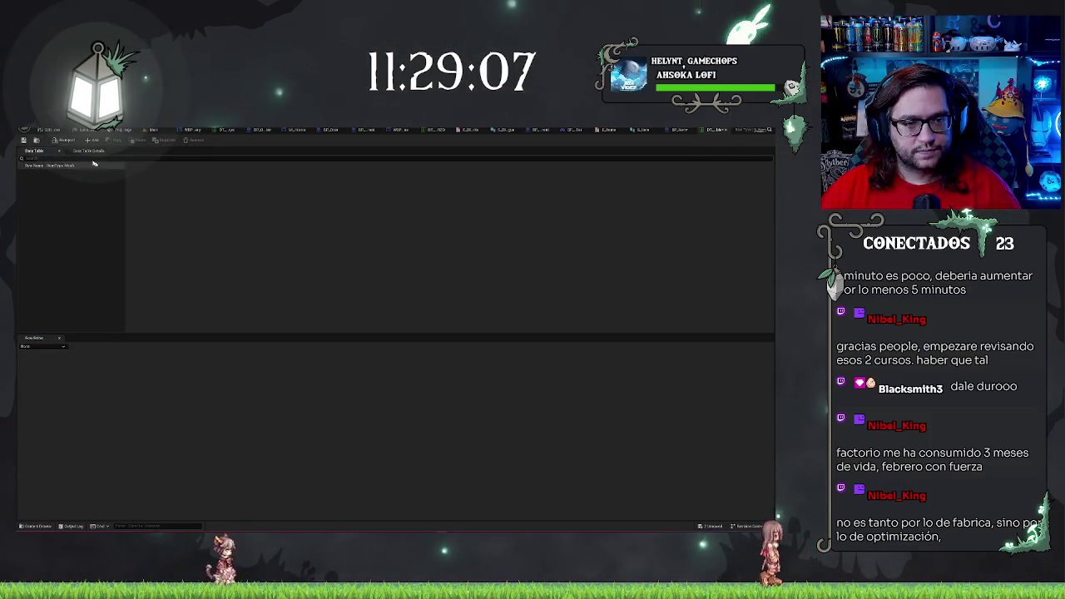
left_click(90, 140)
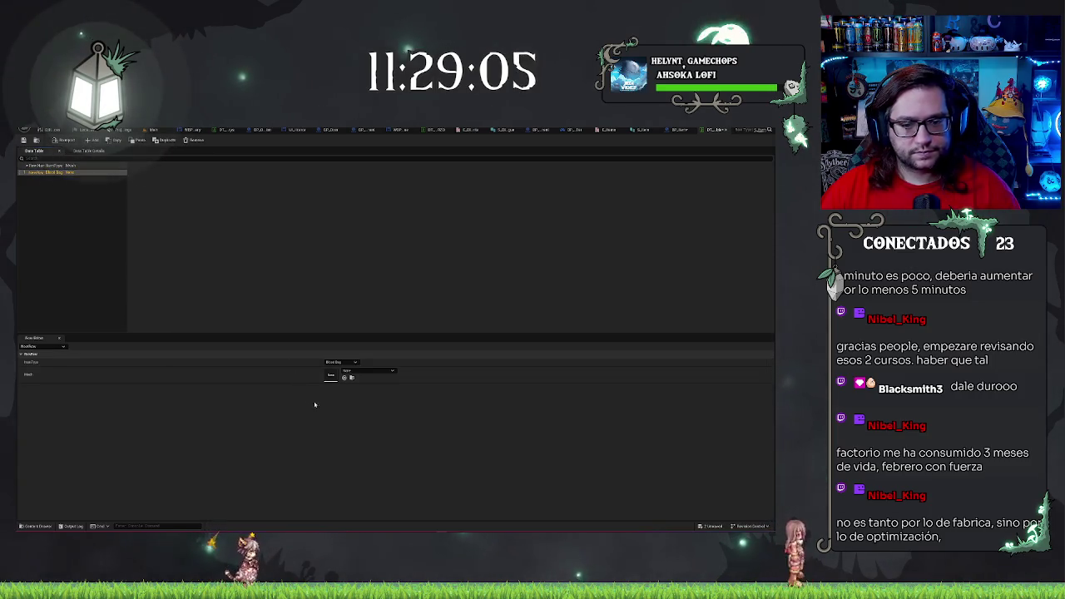
left_click(347, 371)
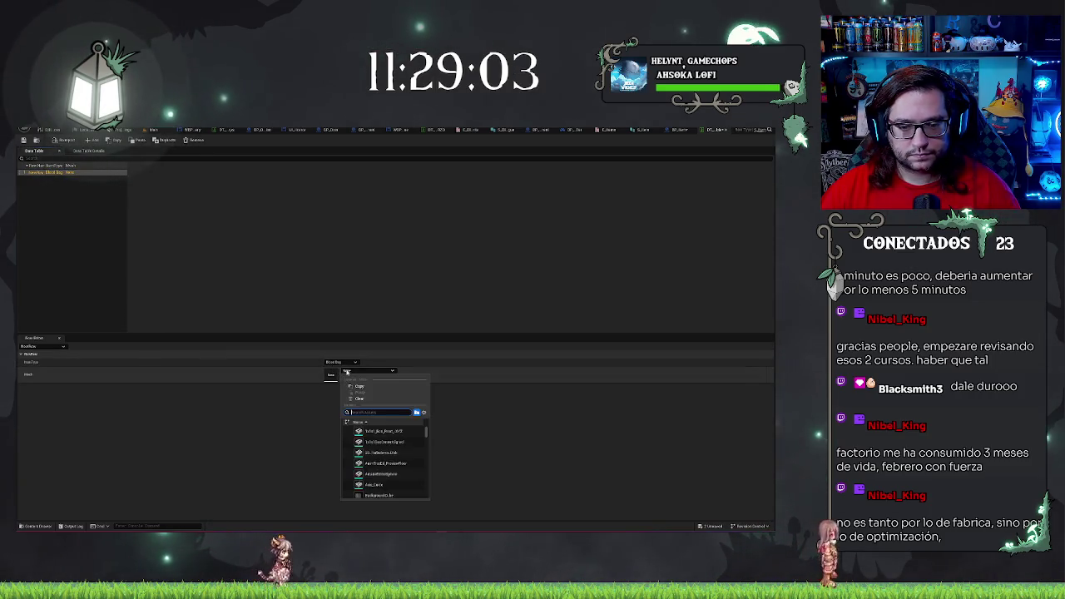
type("Metal")
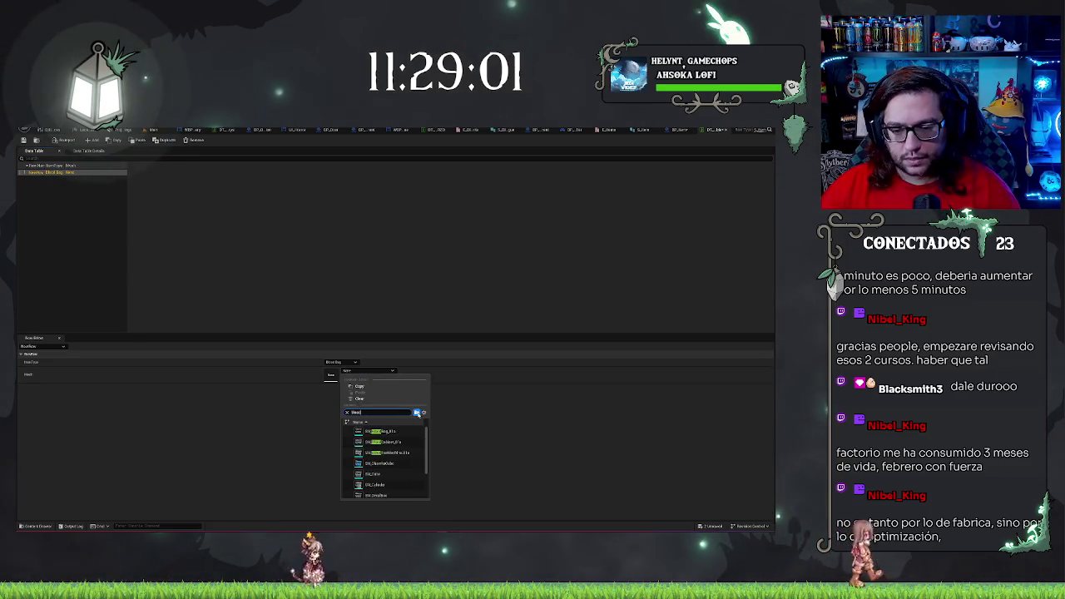
left_click(381, 431)
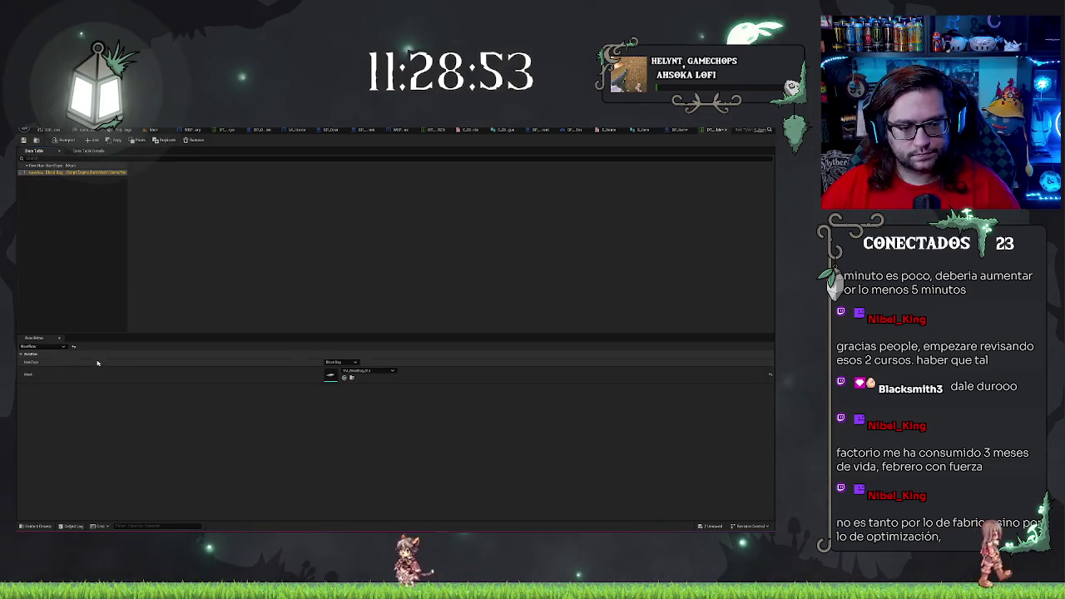
left_click(63, 350)
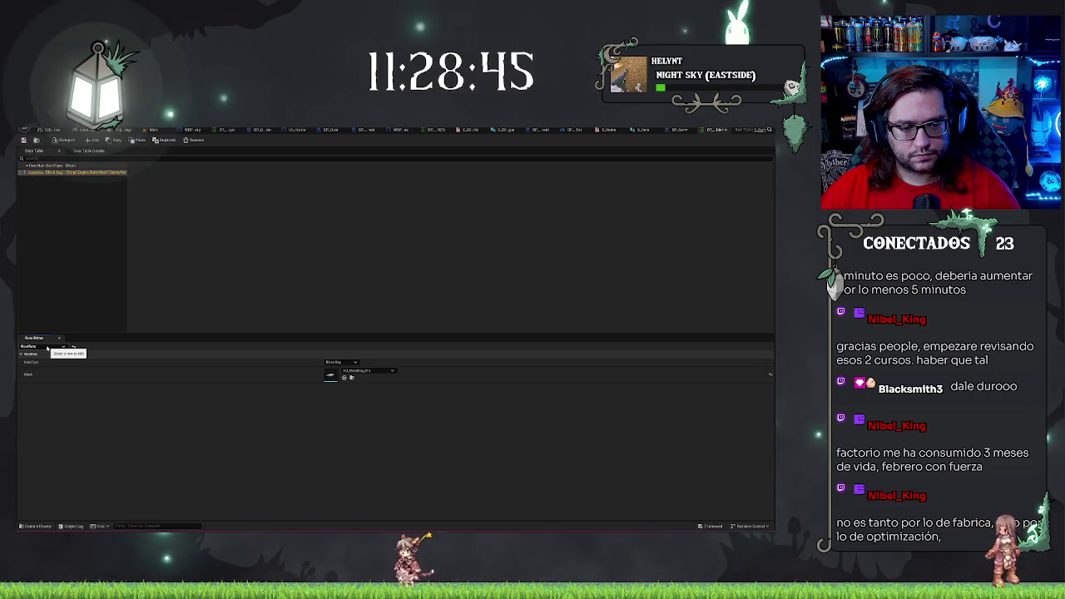
right_click(36, 363)
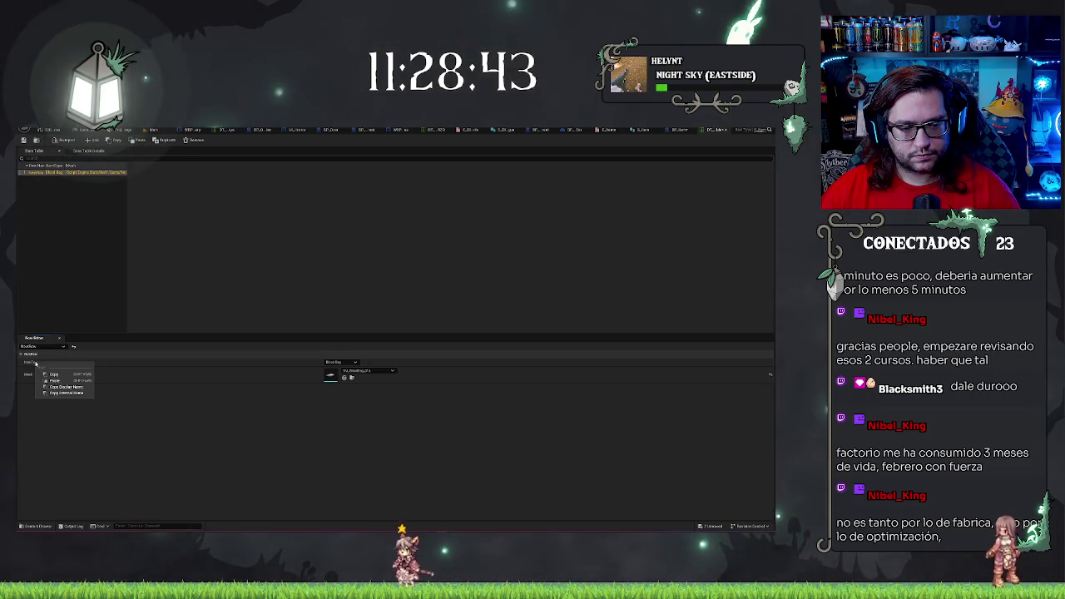
- Dismiss the copy menu and drag the row list wider to reveal the full mesh path
left_click(182, 426)
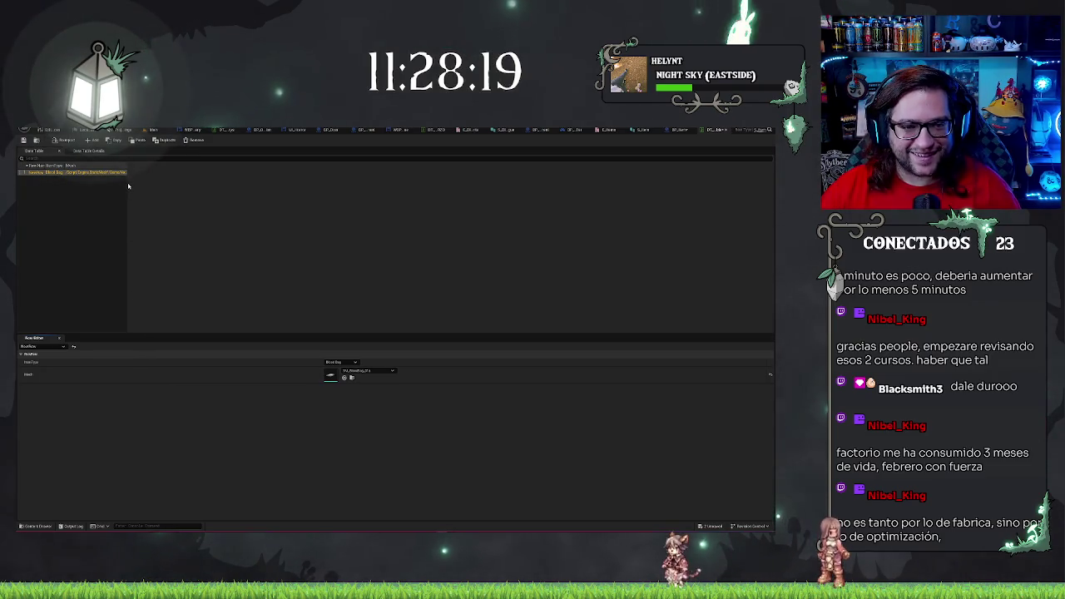
left_click_drag(129, 186, 477, 178)
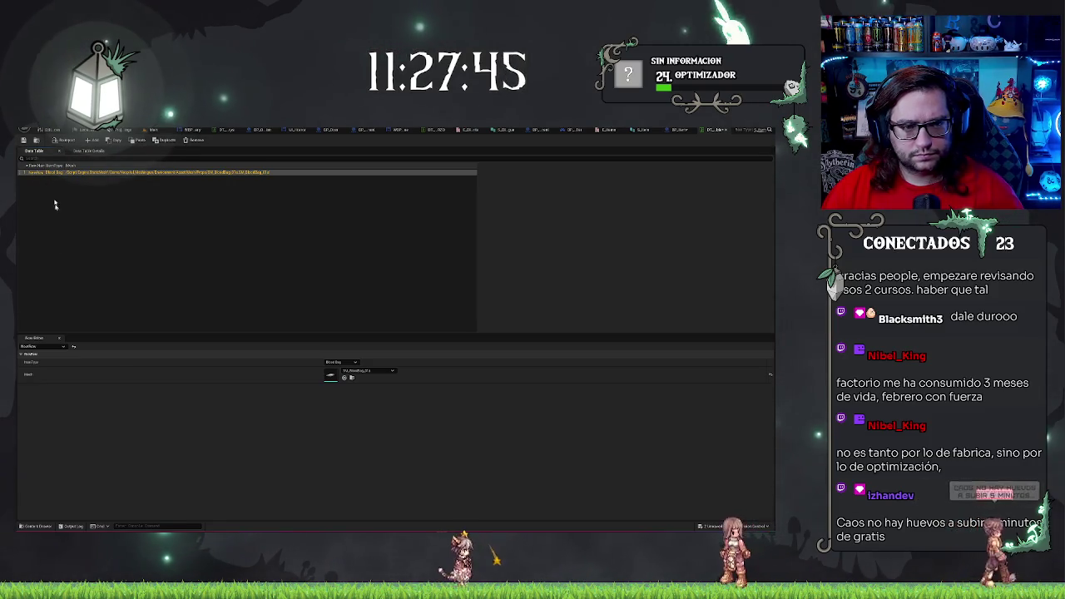
- Attempt to rename the data table row and dismiss the invalid-name warning
left_click(34, 173)
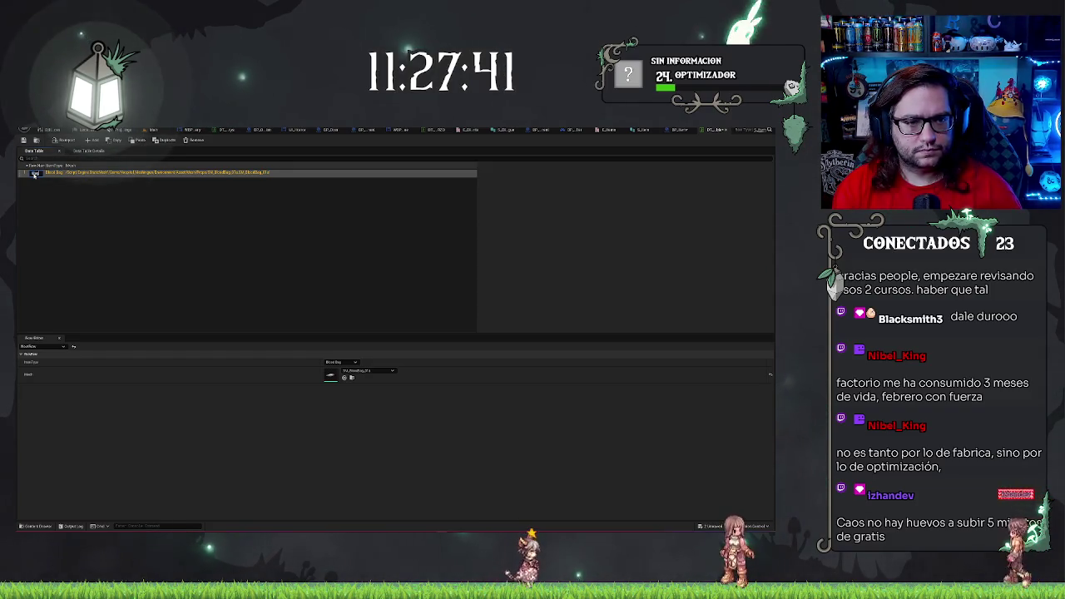
left_click(333, 242)
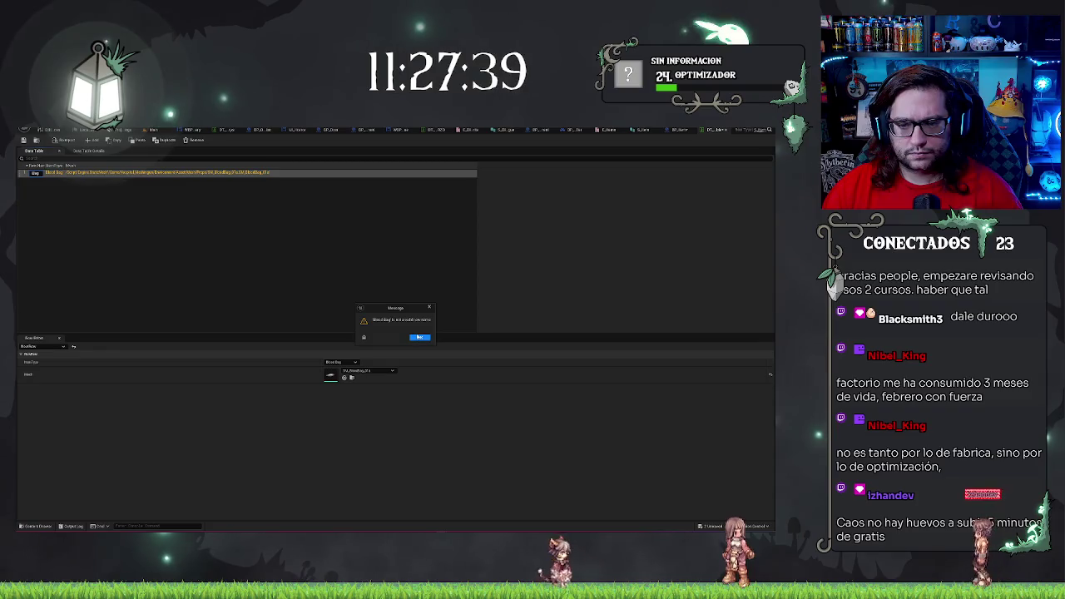
left_click(419, 337)
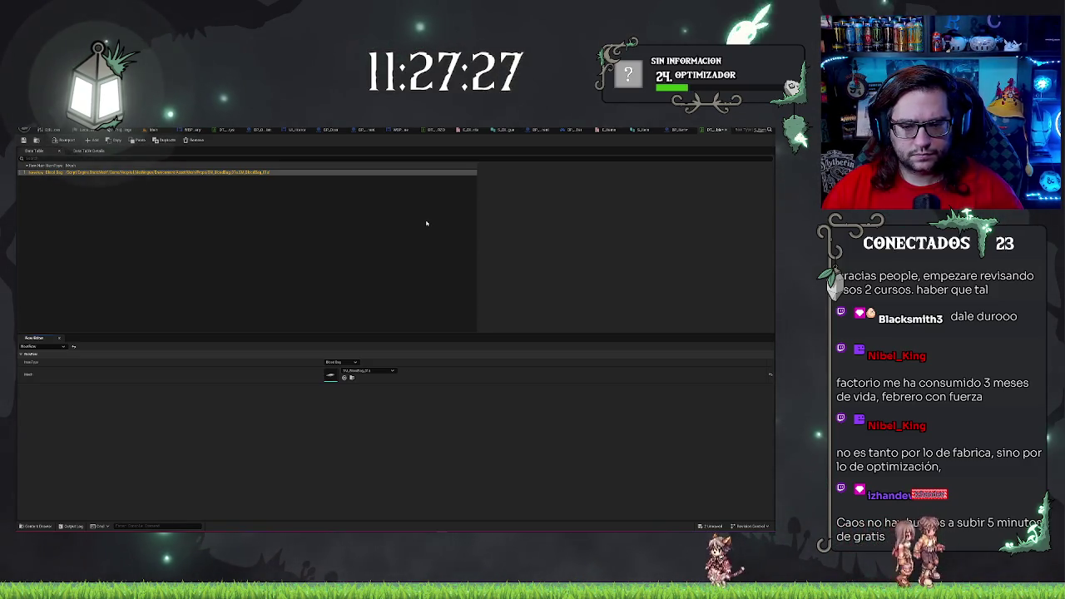
- After checking the BP_Item construction script, delete the table's only row
left_click(672, 131)
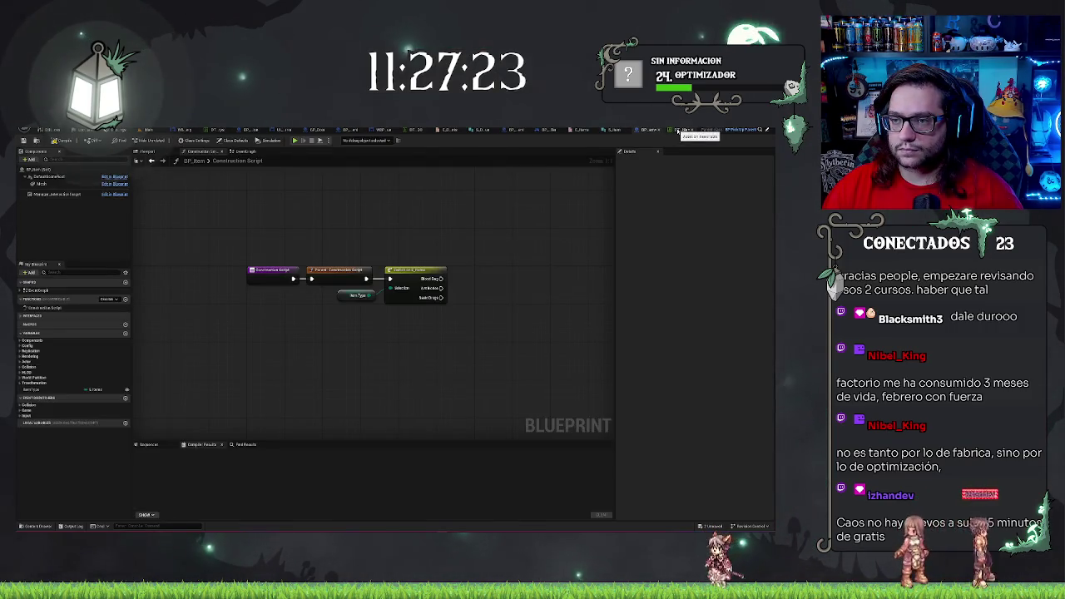
left_click(716, 130)
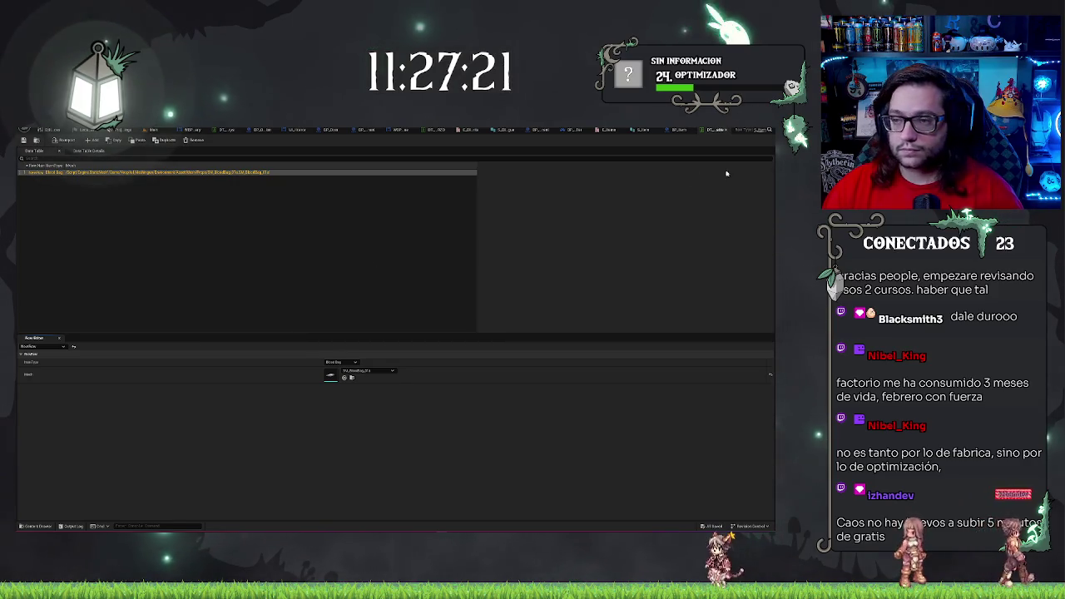
right_click(149, 174)
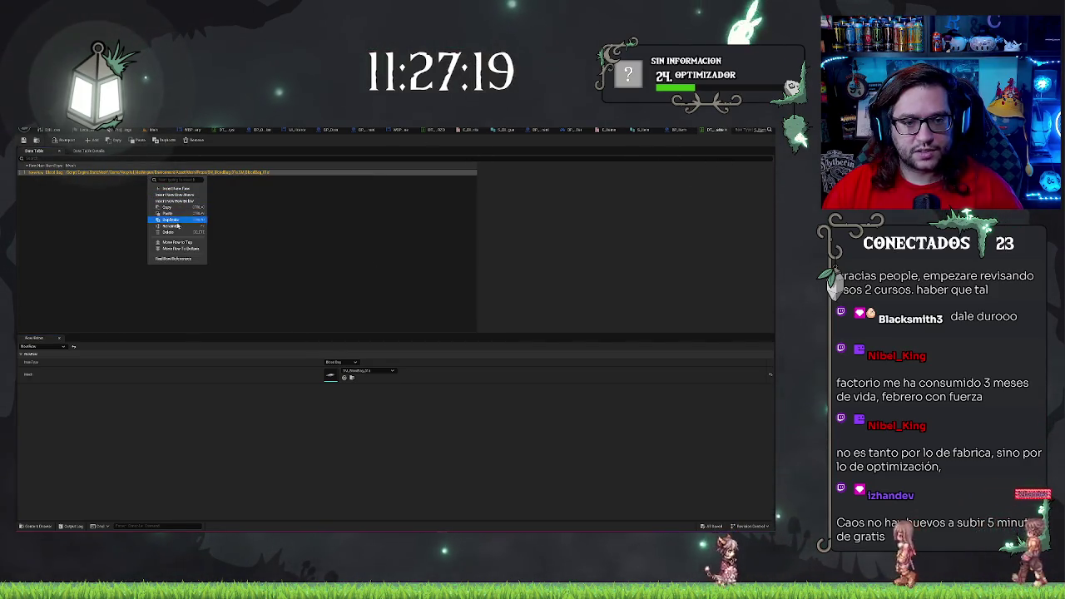
left_click(178, 233)
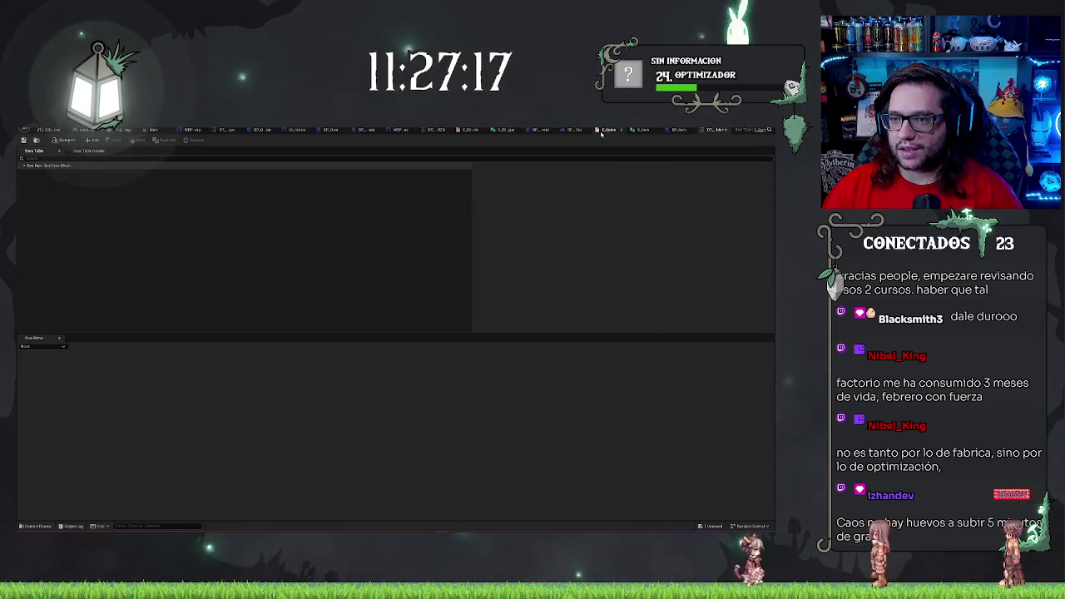
- Add a new variable named eMesh to the item structure
left_click(600, 132)
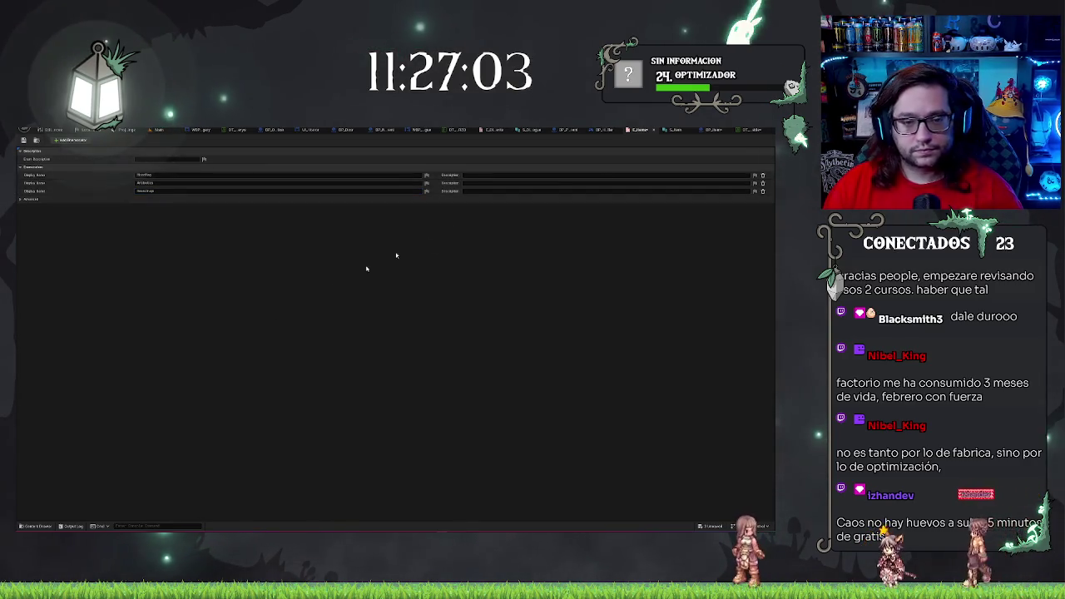
left_click(675, 133)
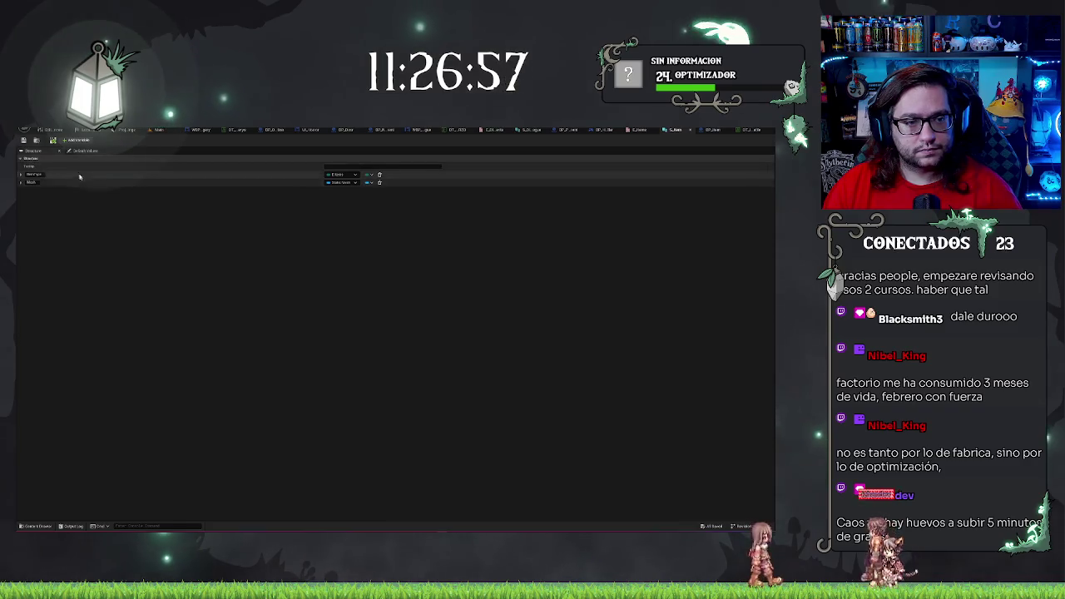
left_click(78, 140)
left_click(46, 189)
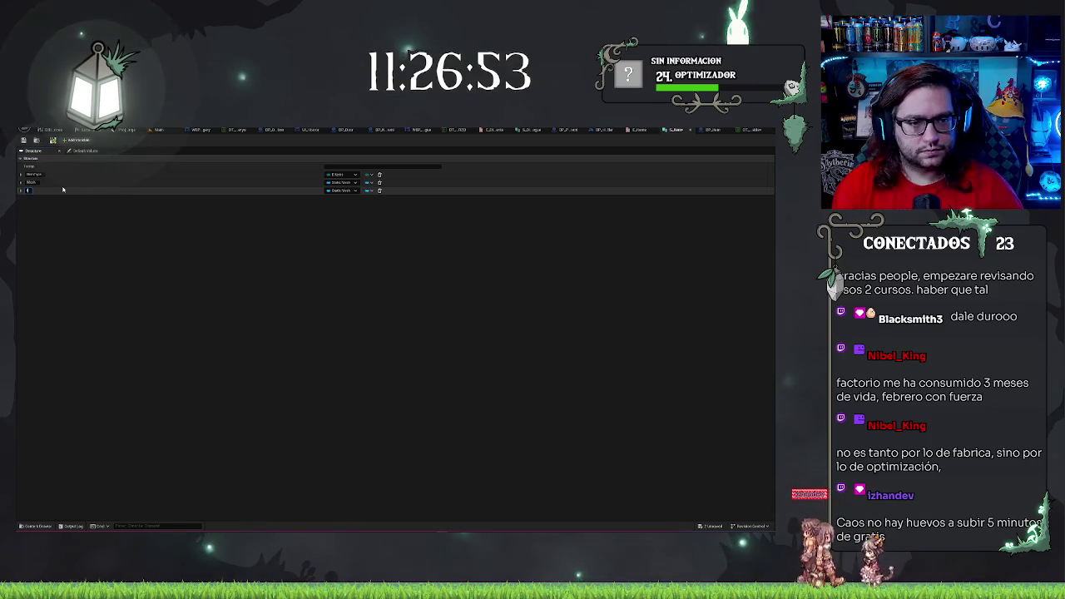
type("eMesh")
key("Return")
- Make eMesh a Name type, move it above Mesh, and delete the old first member
left_click(346, 190)
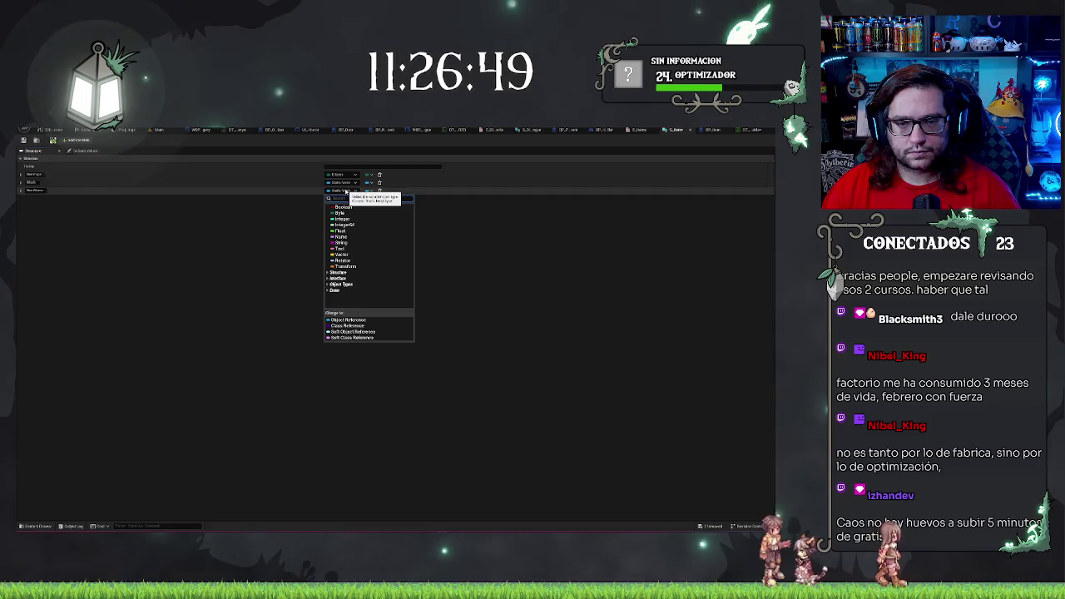
left_click(352, 237)
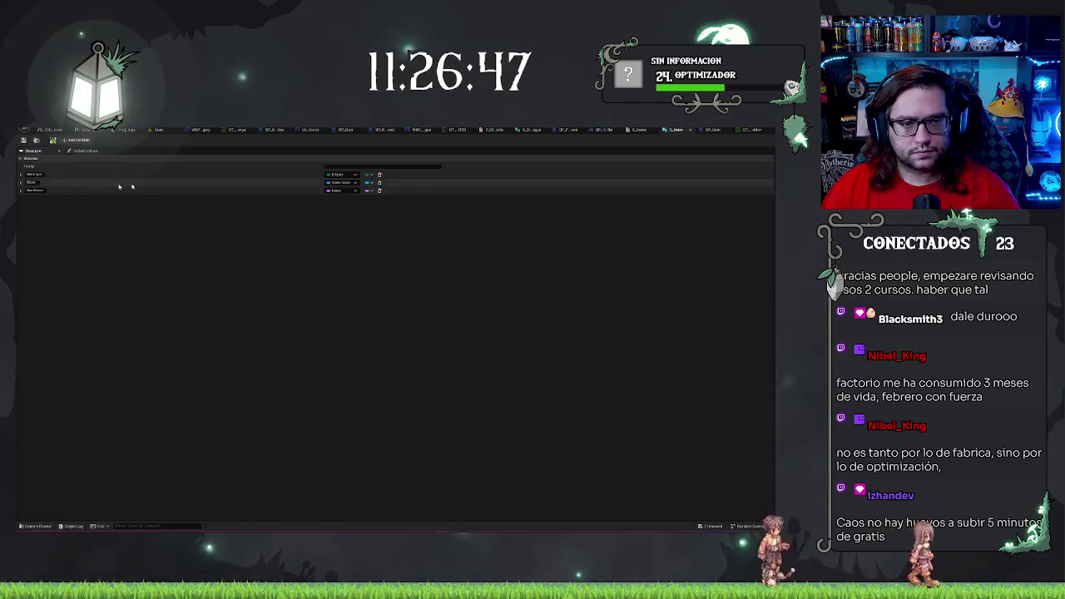
left_click_drag(18, 190, 17, 182)
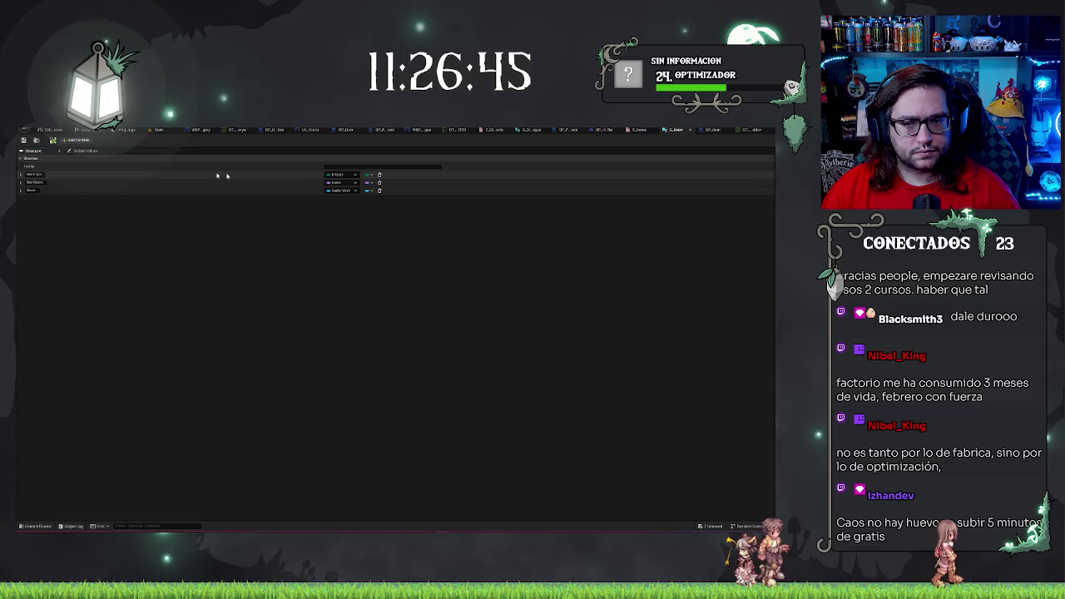
left_click(379, 175)
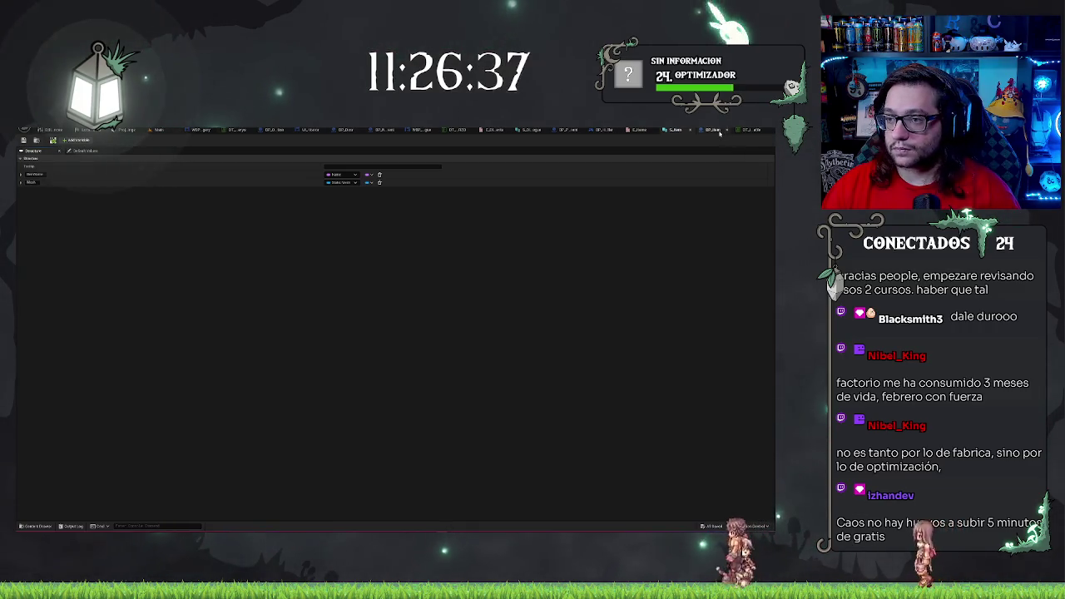
left_click(738, 130)
- Add a data table row named Mushroom, edit its Name value, and assign mesh SM_BloodBag_01a
left_click(93, 141)
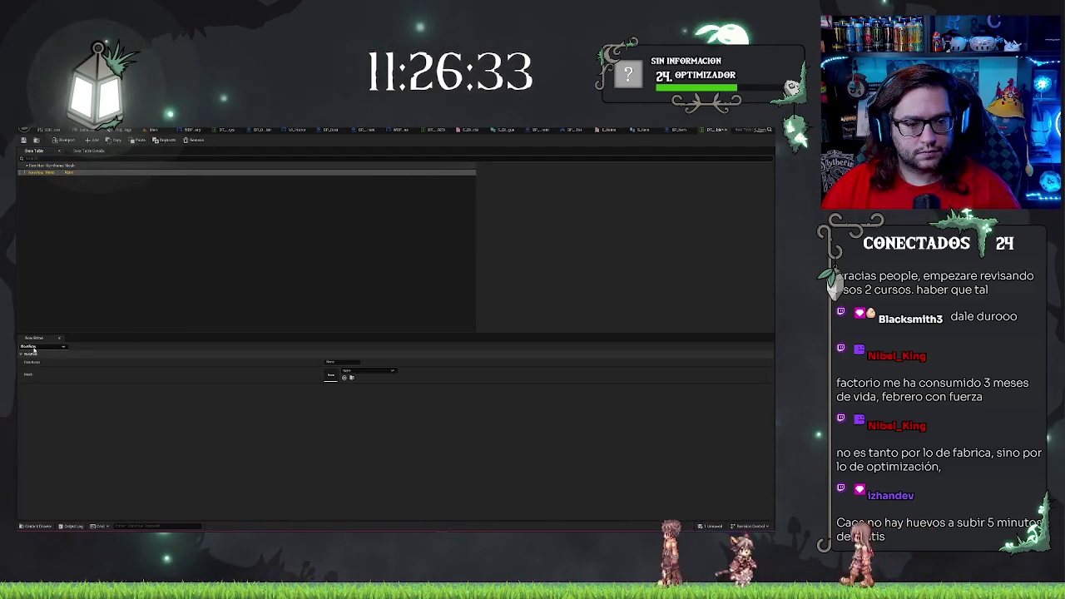
double_click(36, 173)
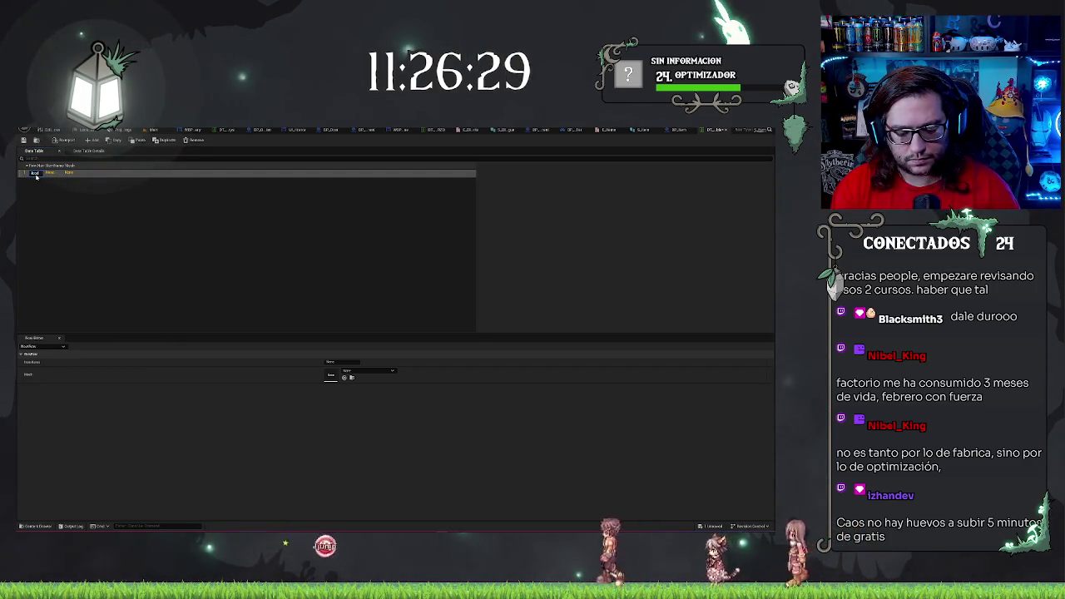
type("Mushroom")
key("Return")
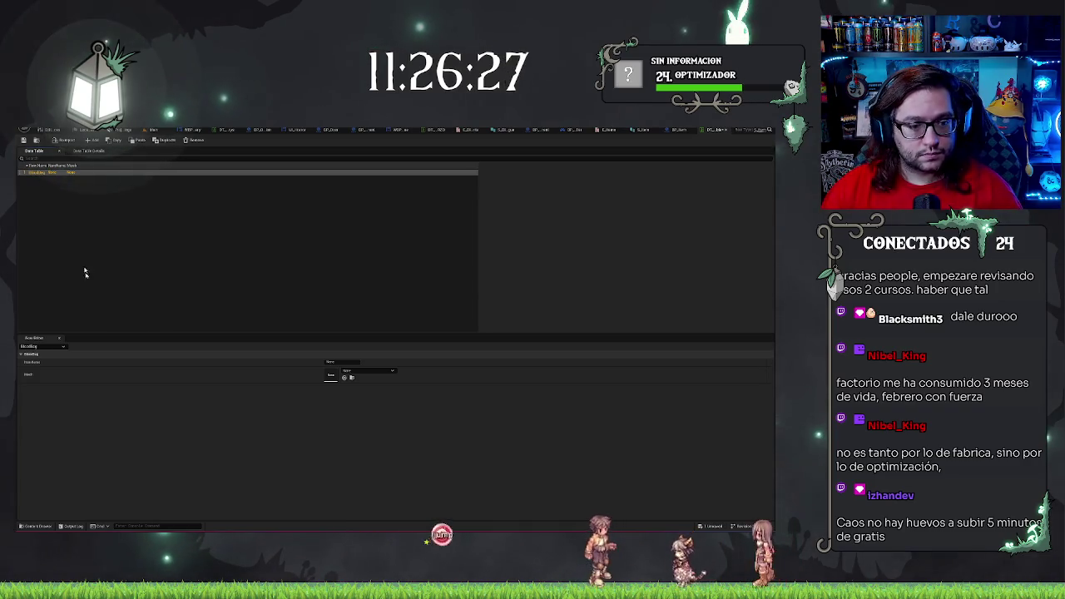
double_click(337, 361)
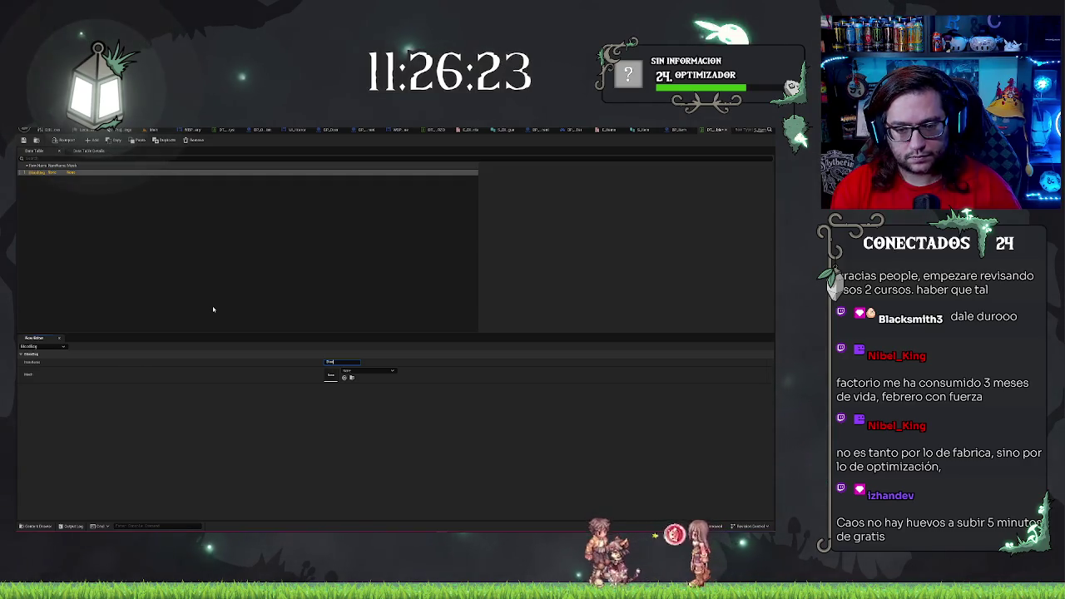
left_click(359, 372)
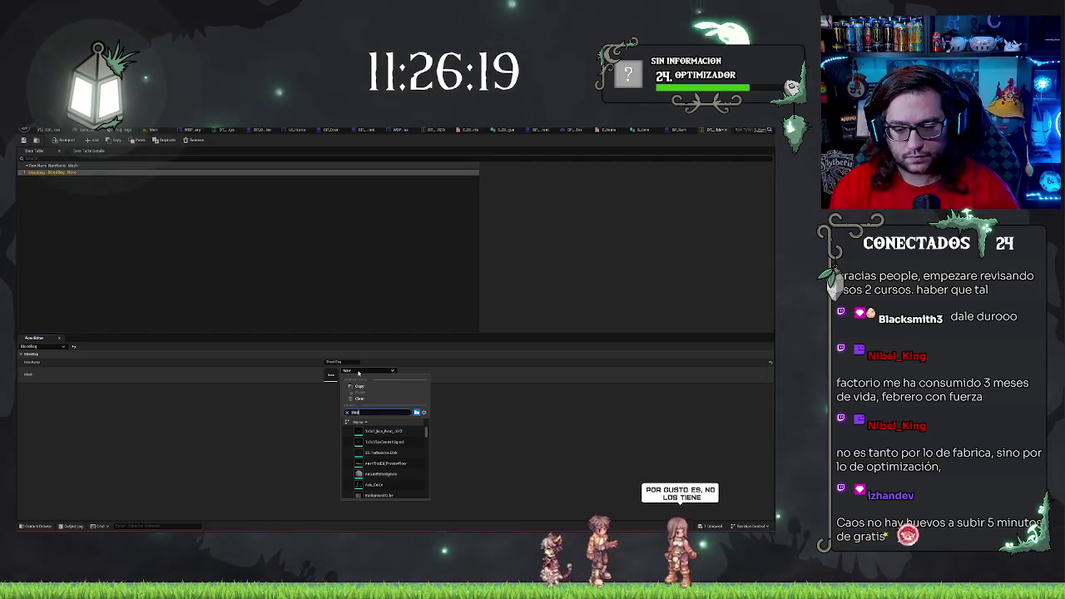
key("Return")
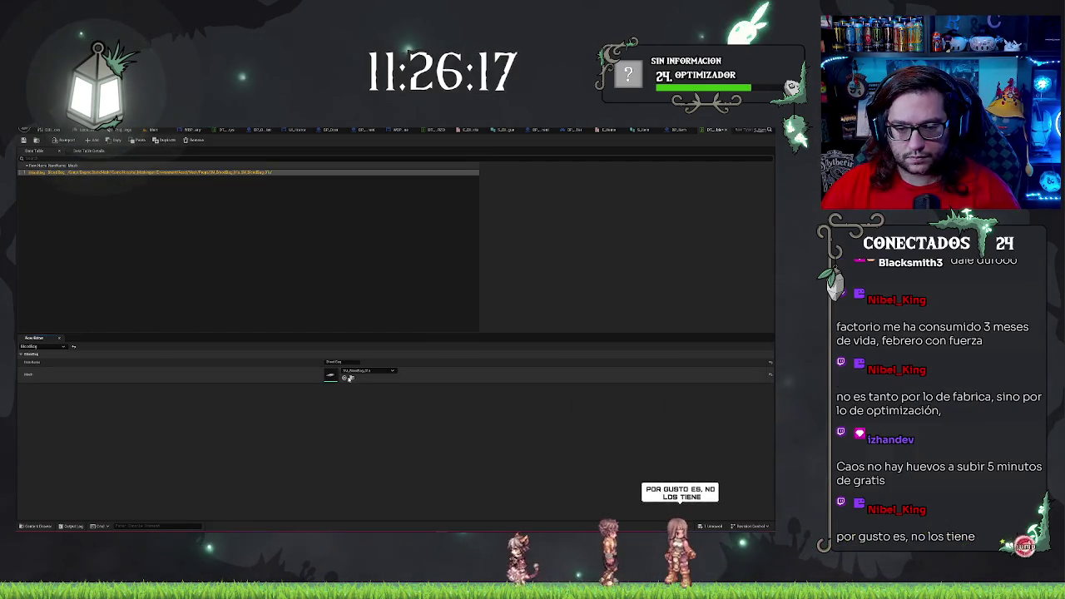
left_click(160, 130)
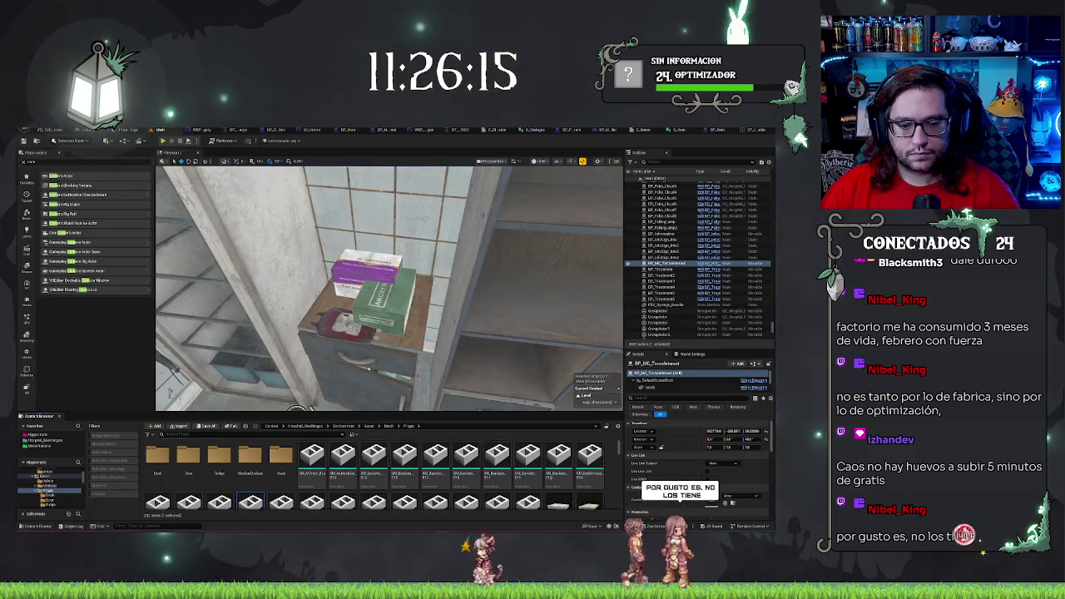
- Scroll through the Props folder, then search the Content Browser for 'bag'
scroll(495, 470, "down", 5)
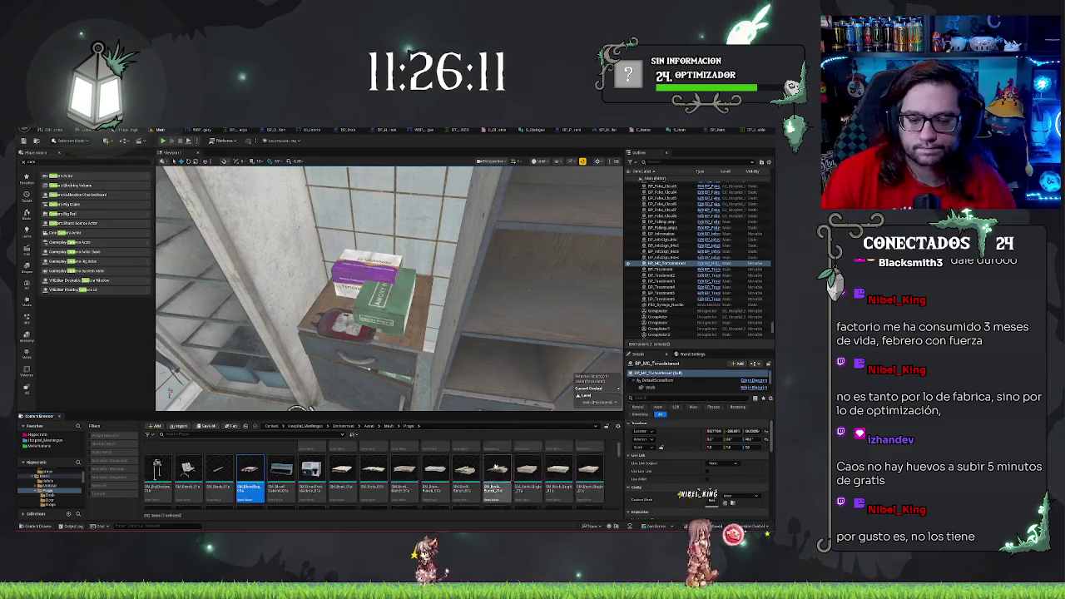
scroll(497, 470, "up", 1)
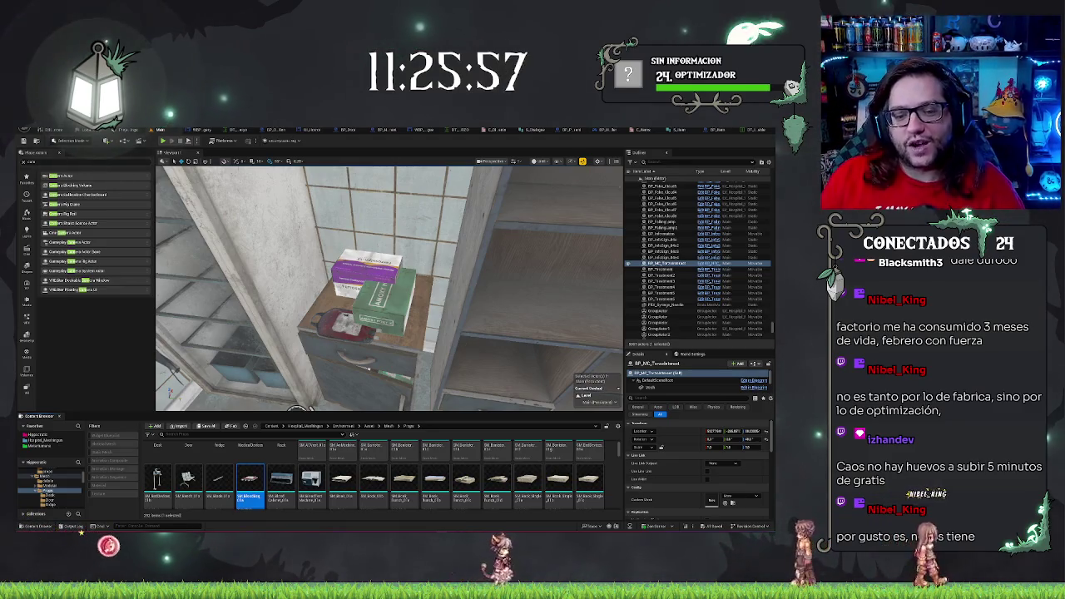
scroll(436, 474, "down", 3)
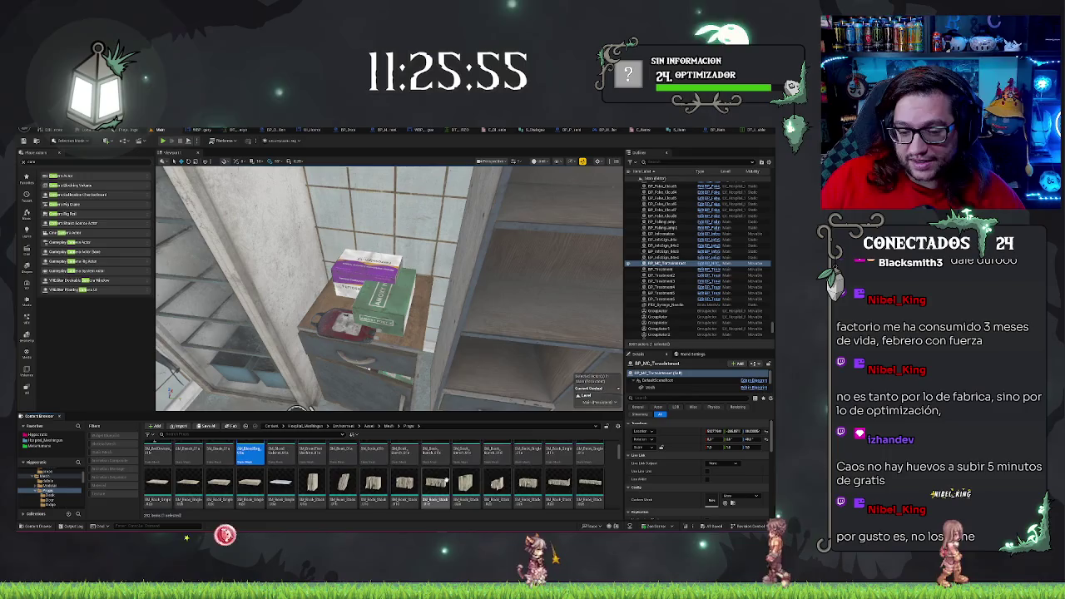
scroll(437, 476, "down", 1)
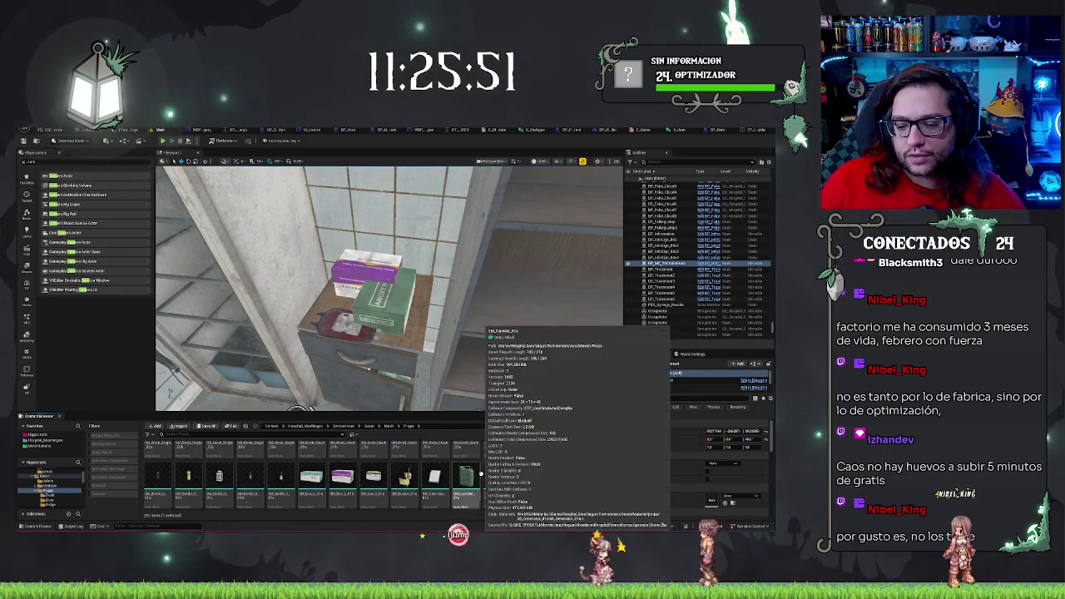
scroll(488, 461, "down", 2)
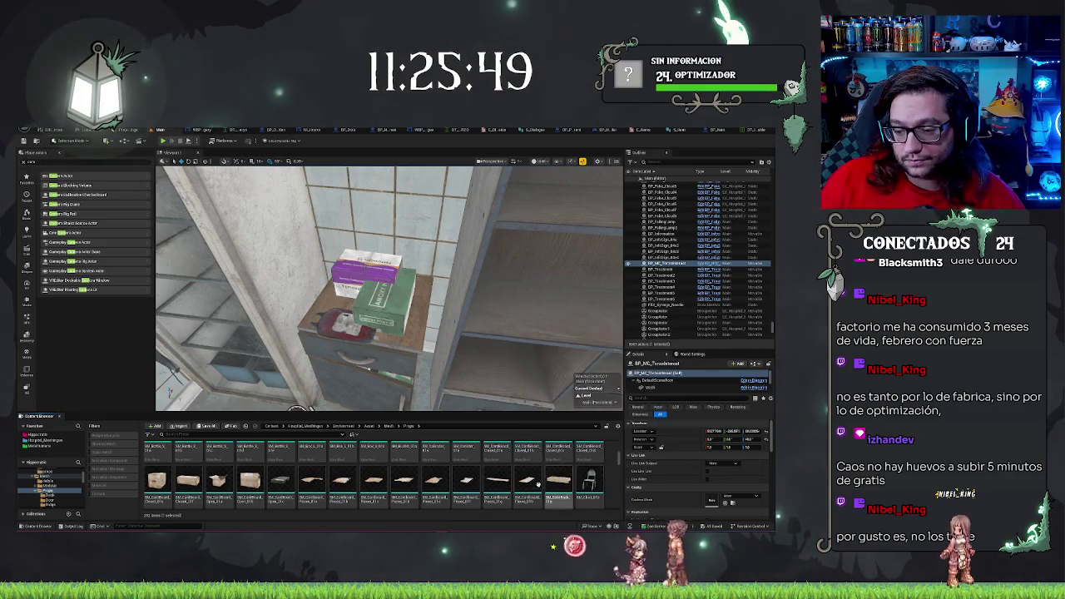
scroll(522, 474, "down", 3)
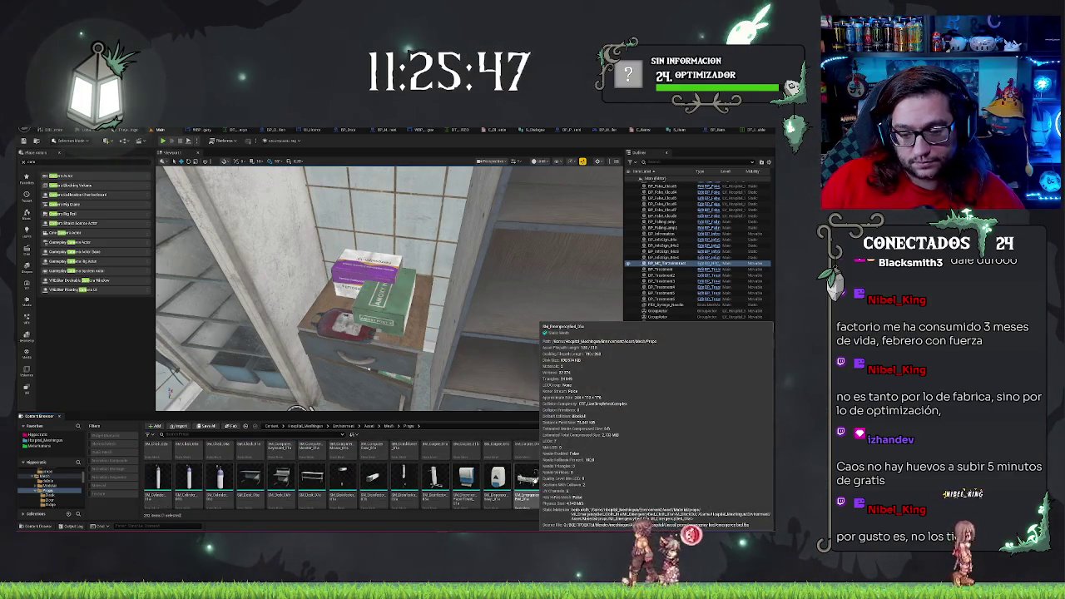
scroll(533, 476, "down", 3)
scroll(545, 455, "down", 2)
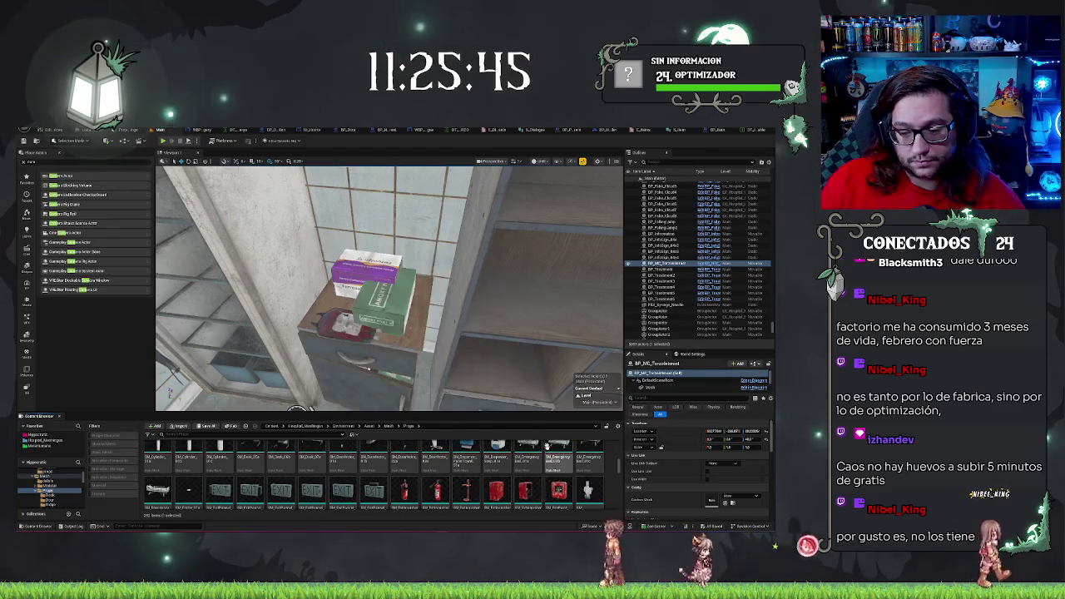
scroll(548, 450, "down", 4)
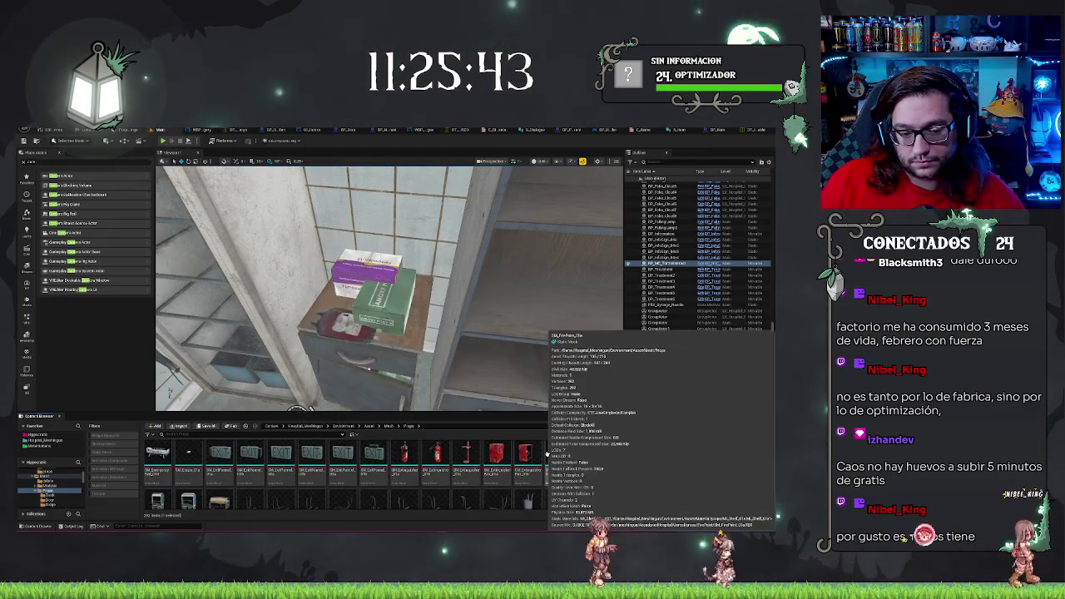
scroll(550, 450, "down", 2)
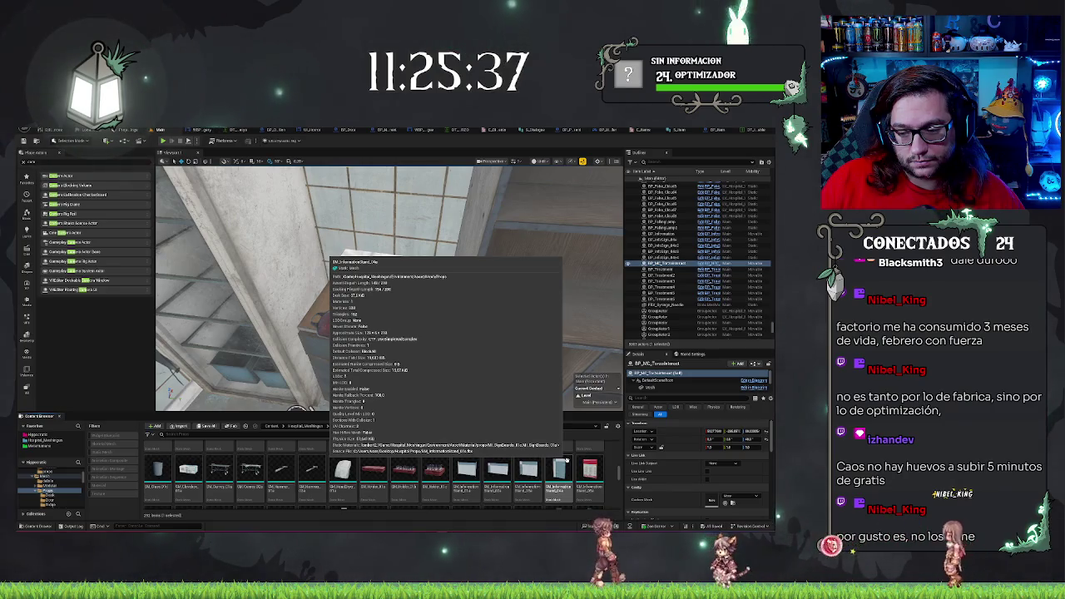
scroll(566, 457, "down", 3)
scroll(516, 471, "down", 5)
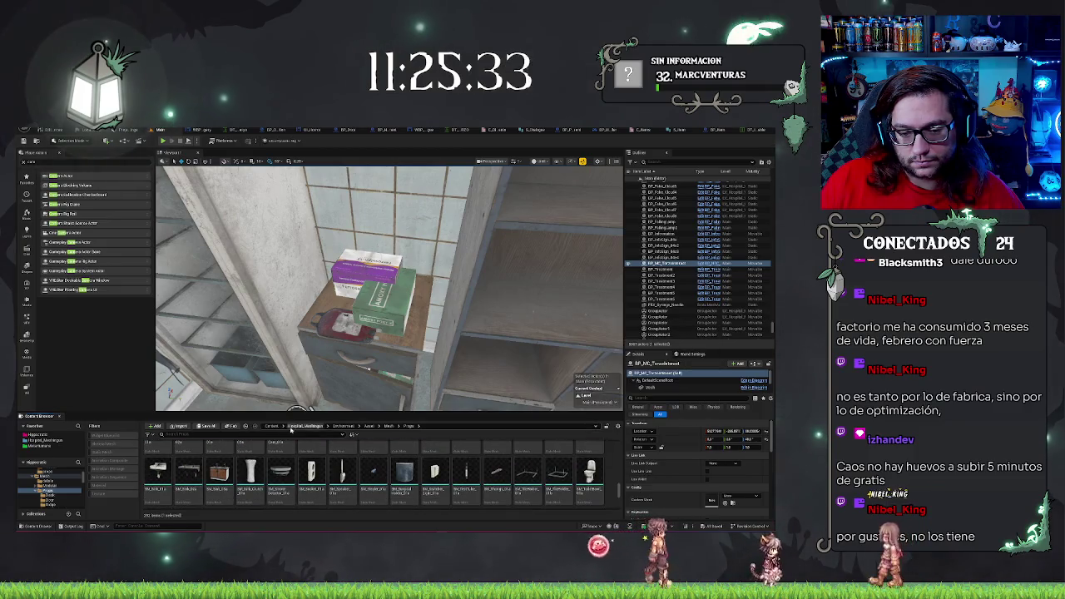
type("bag")
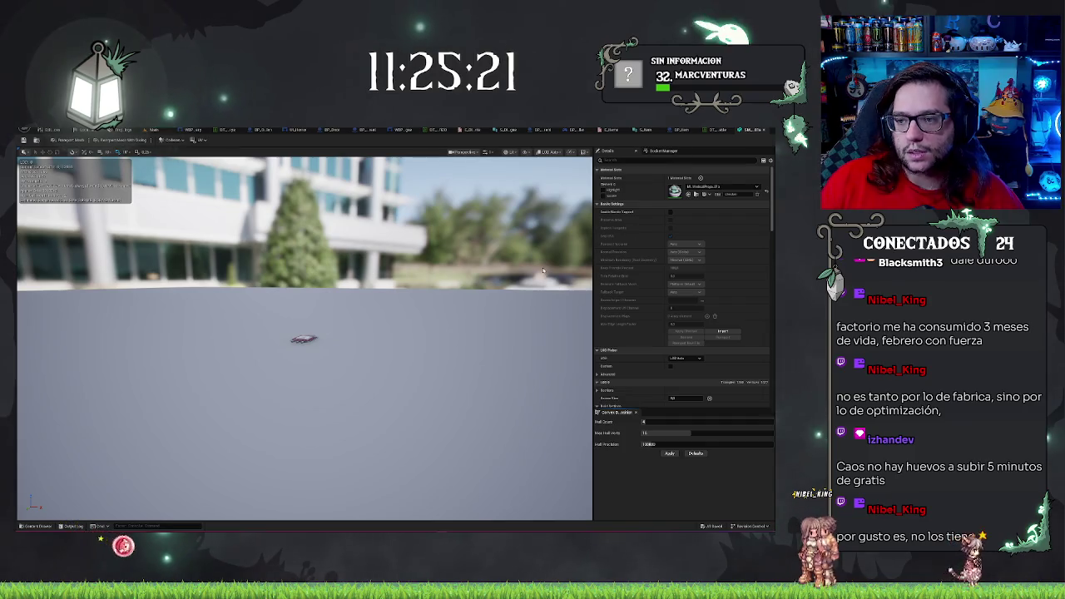
- Zoom, orbit and frame SM_BloodBag_01a in the Static Mesh editor to inspect it
scroll(351, 299, "up", 5)
left_click_drag(351, 299, 362, 370)
key("f")
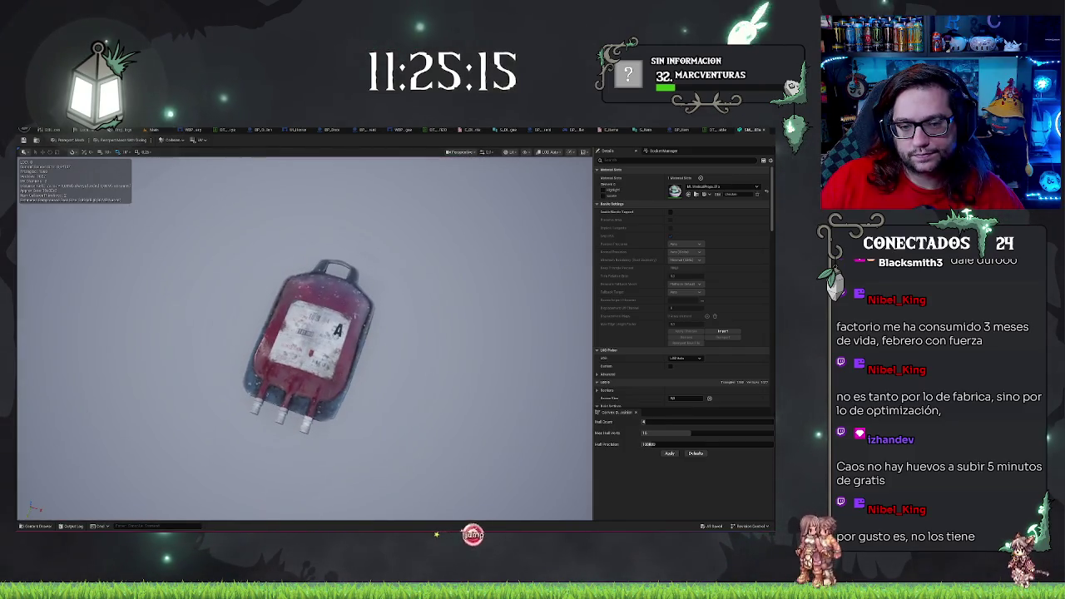
left_click(499, 130)
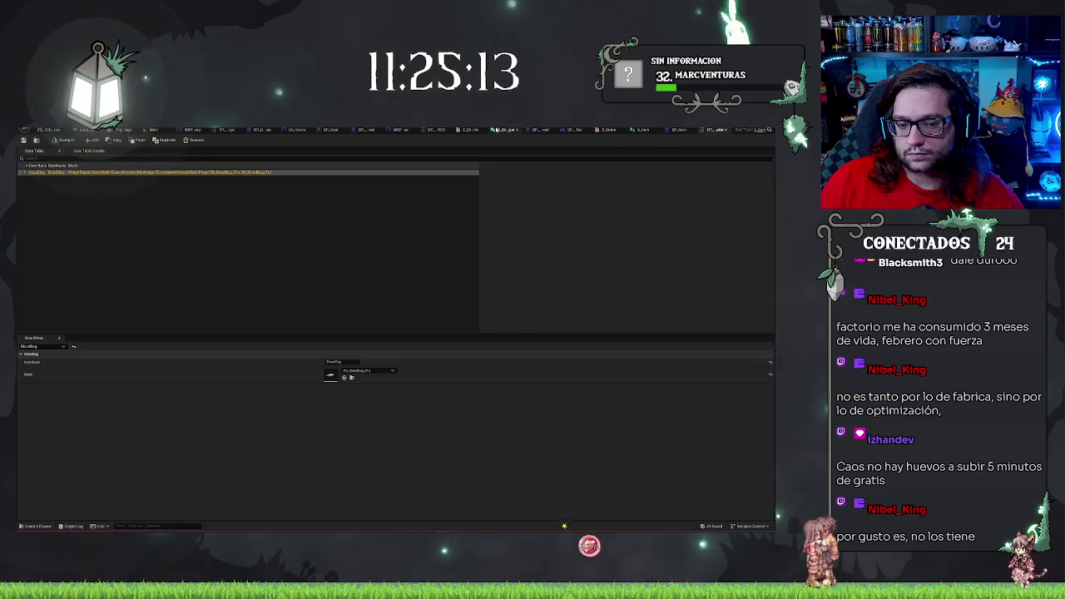
- Add new rows to the item data table and consult the item type display names
left_click(84, 201)
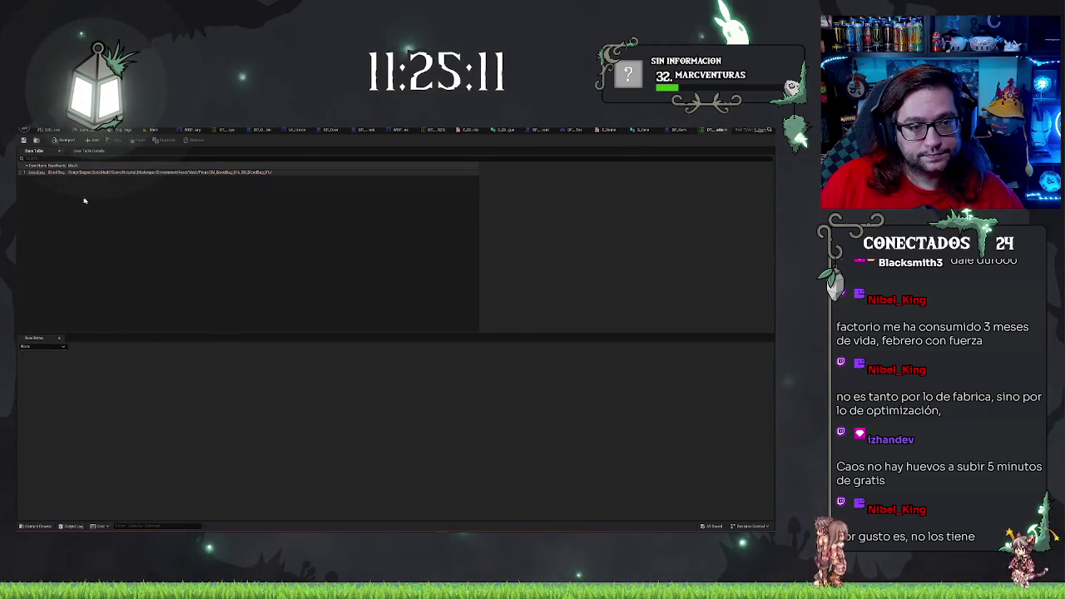
double_click(91, 140)
left_click(34, 177)
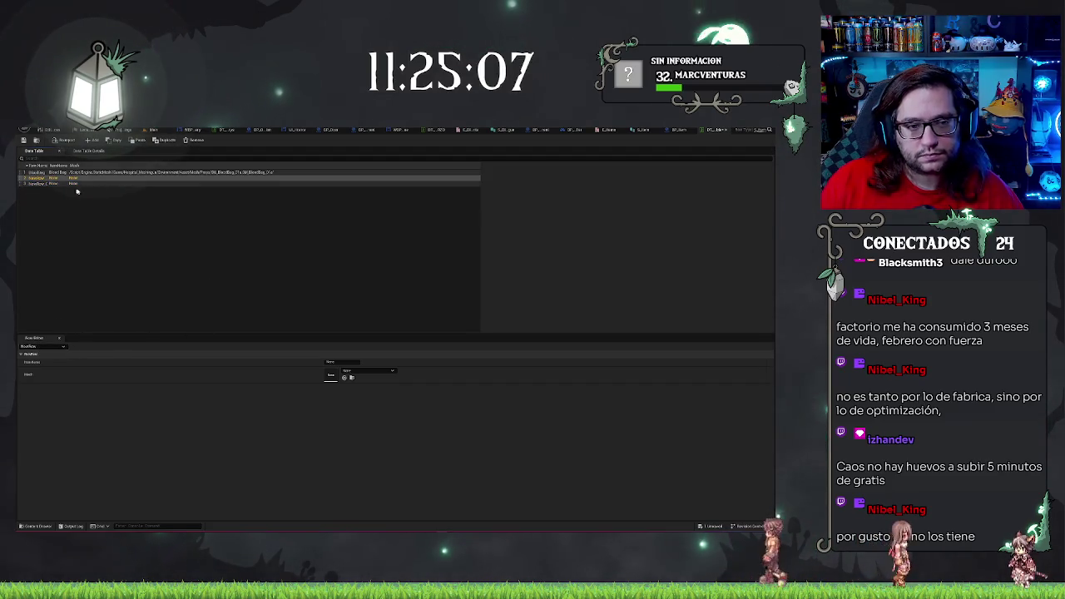
key("ctrl+Tab")
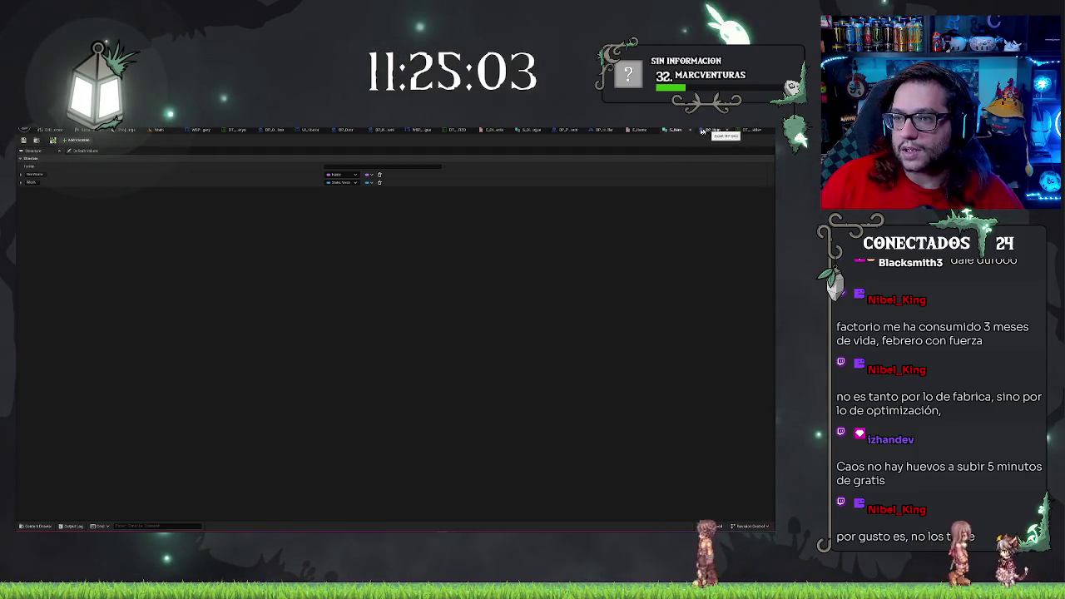
left_click(627, 130)
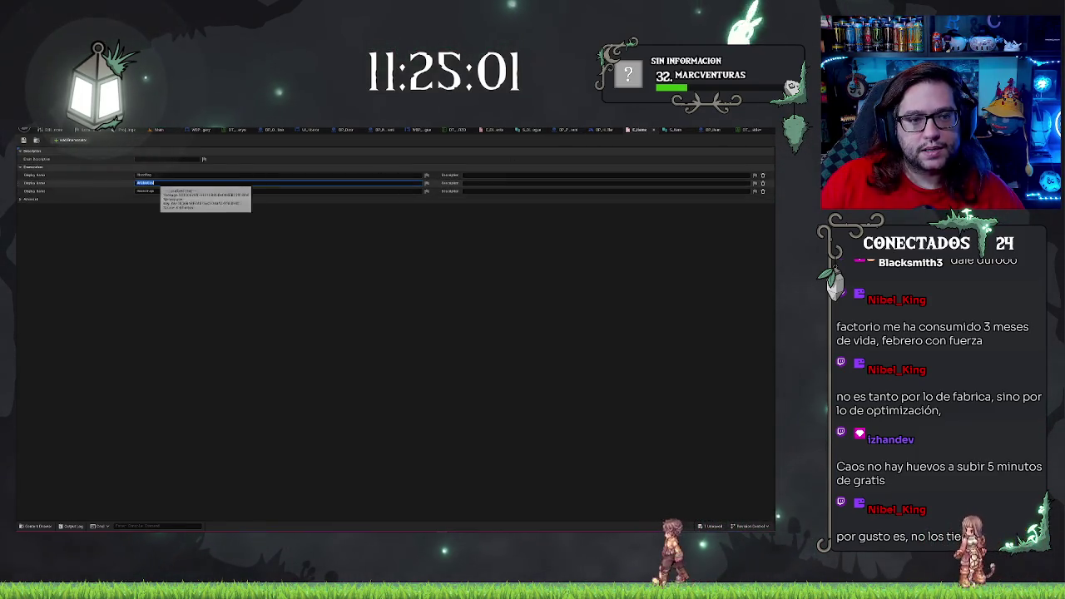
key("ctrl+Tab")
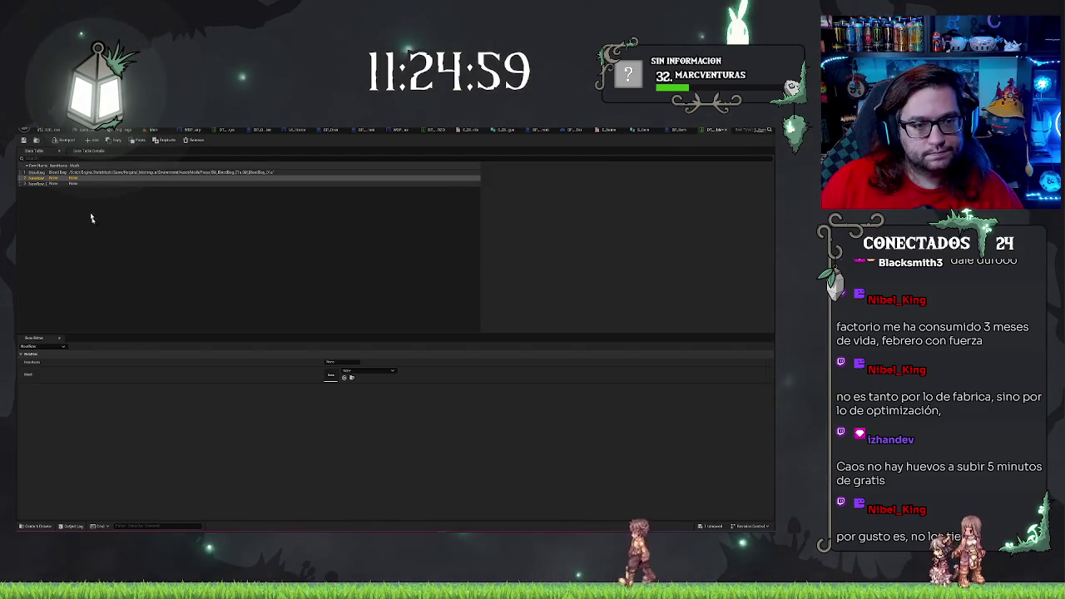
- Rename the third data table row to the third item type's display name
left_click(37, 179)
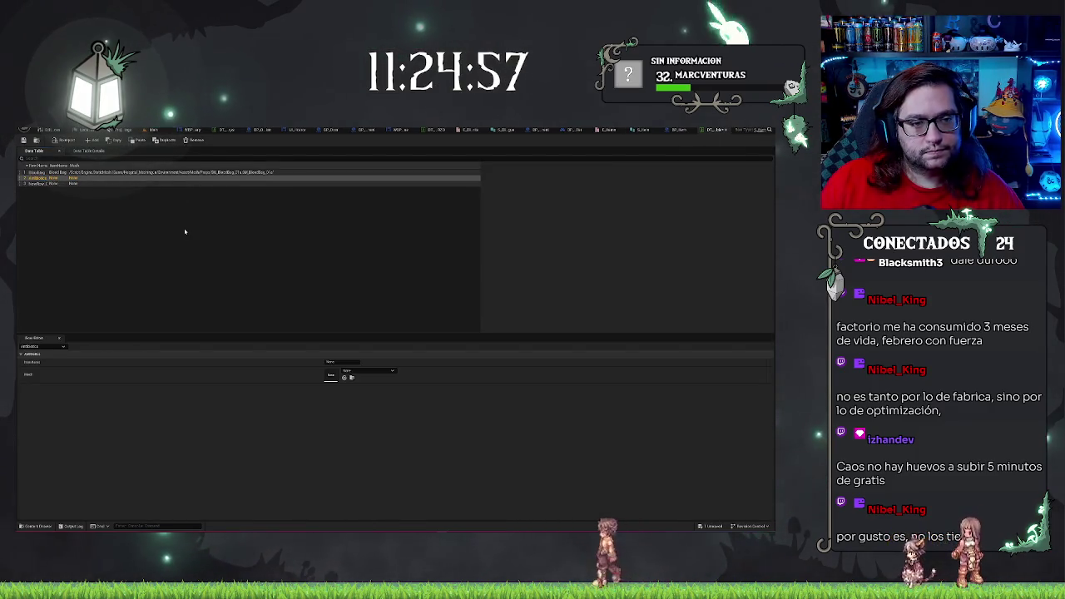
left_click(38, 184)
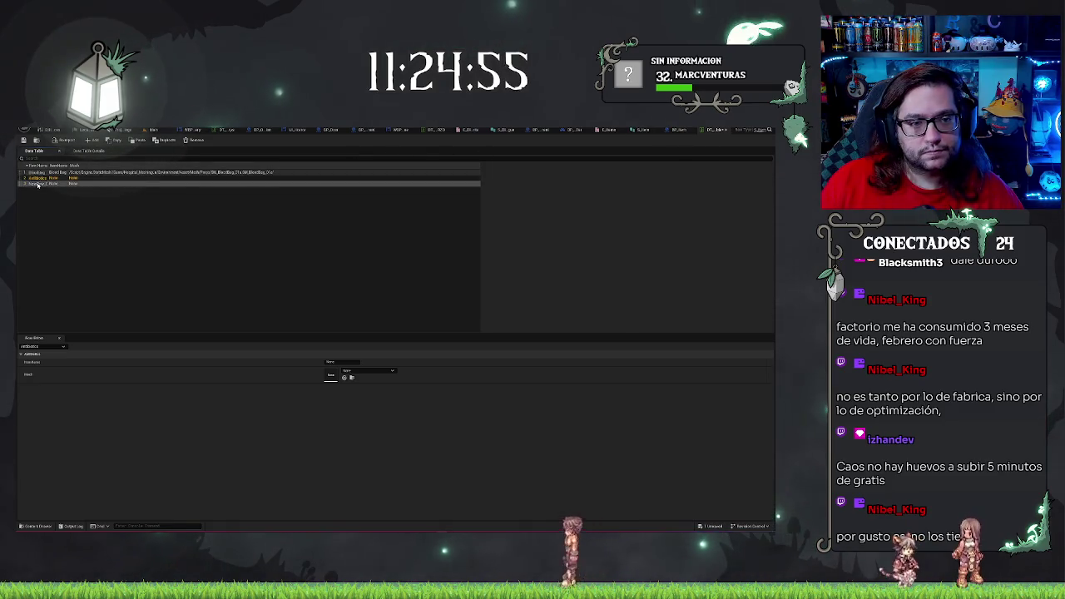
left_click(646, 130)
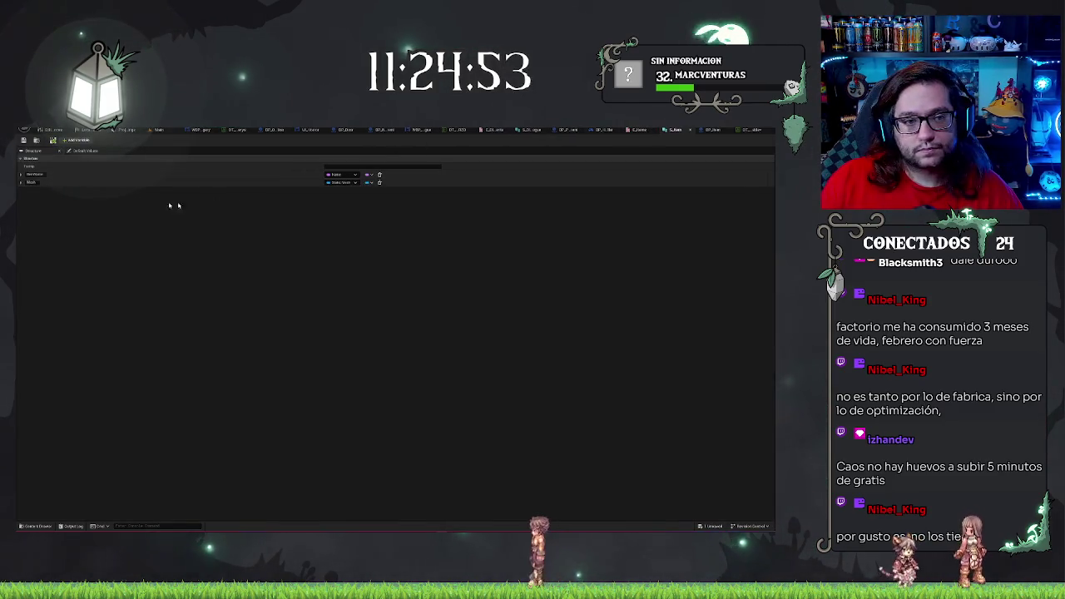
left_click(146, 191)
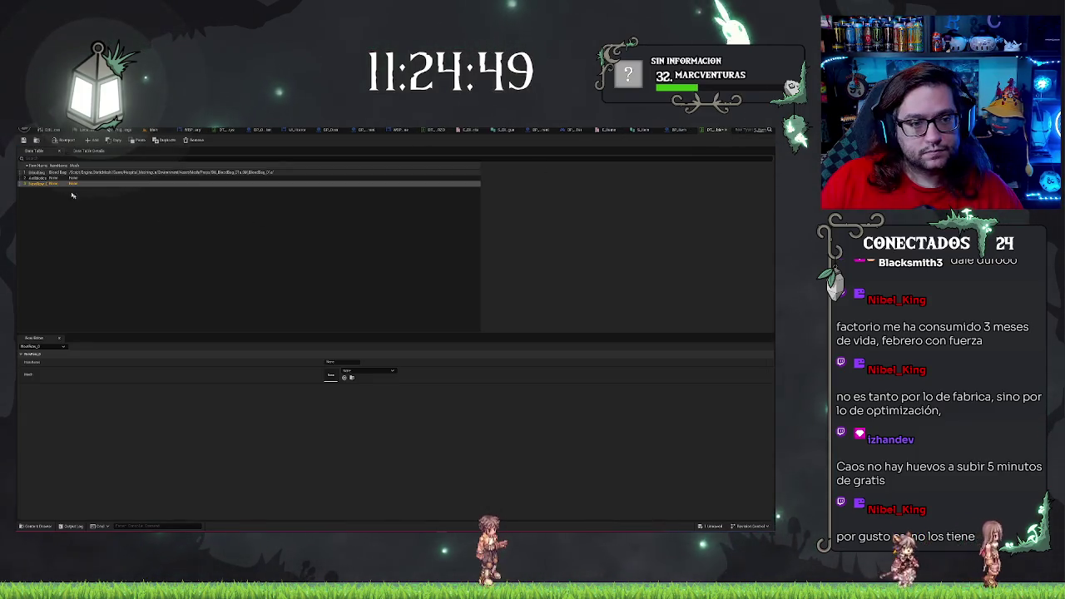
double_click(37, 184)
key("ctrl+v")
key("Return")
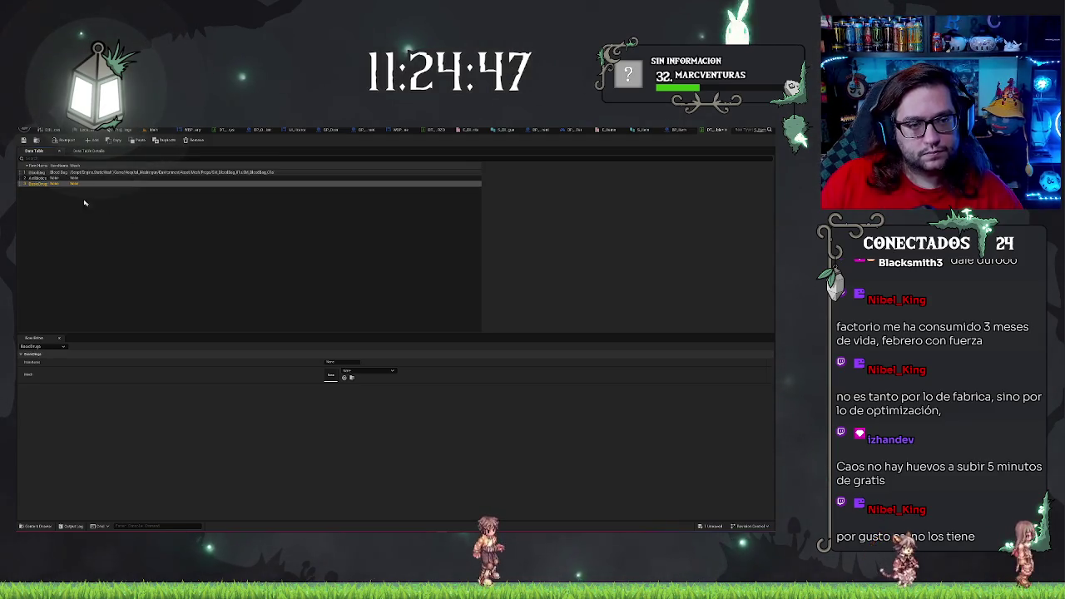
key("Up")
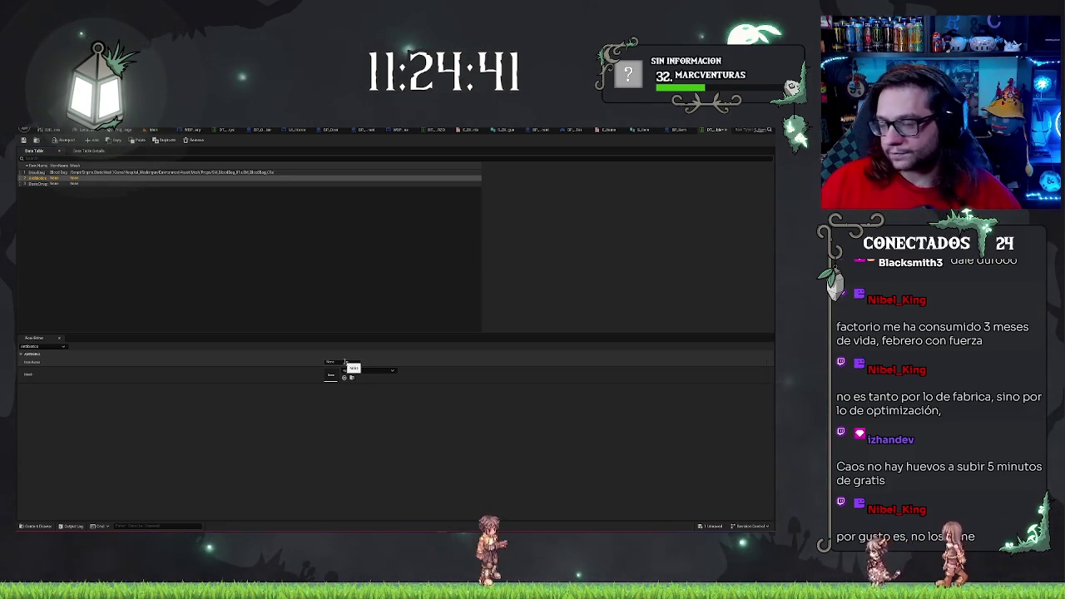
left_click(150, 130)
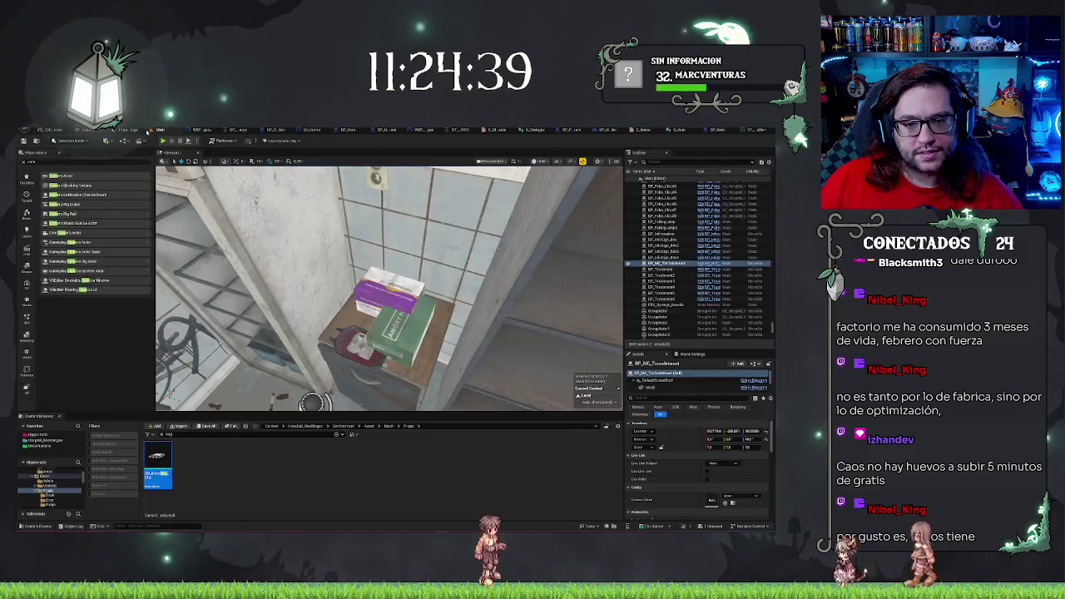
- Place a small box mesh on the shelf beside the green medicine box and frame it
left_click(430, 338)
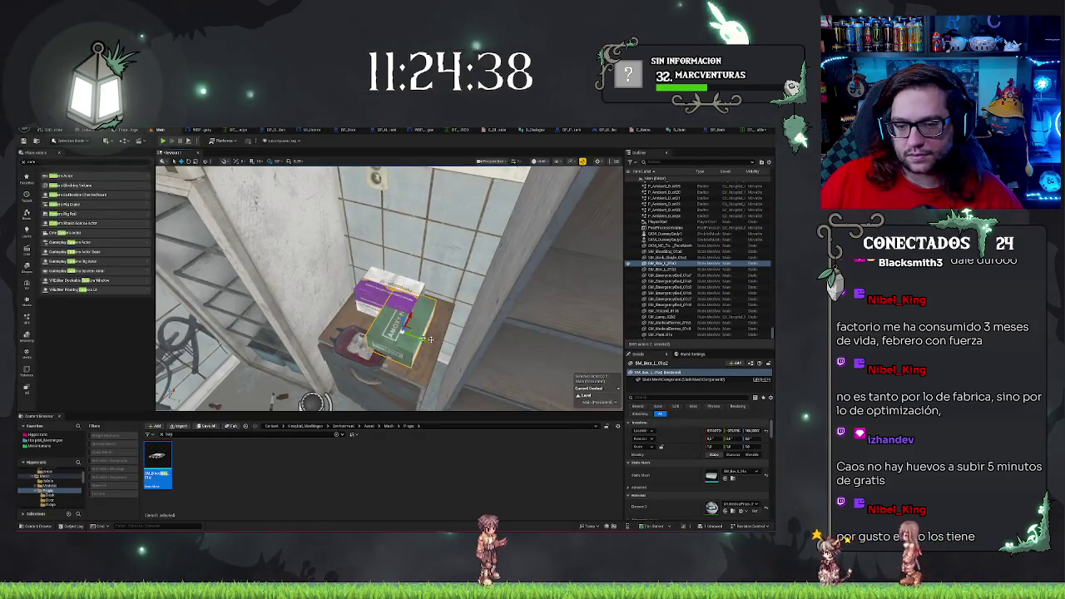
left_click(726, 479)
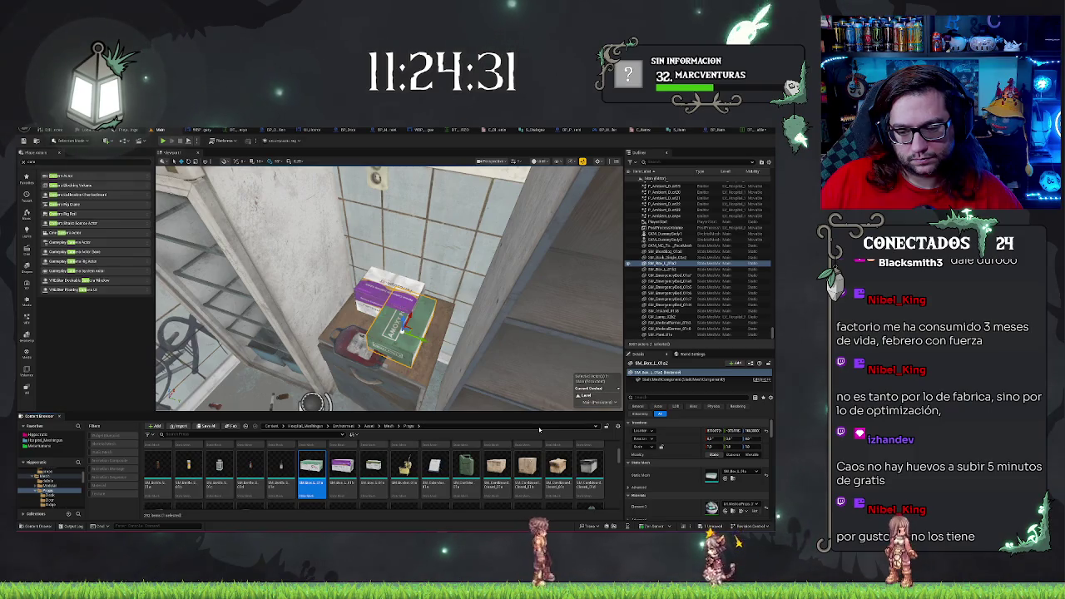
left_click_drag(373, 472, 449, 359)
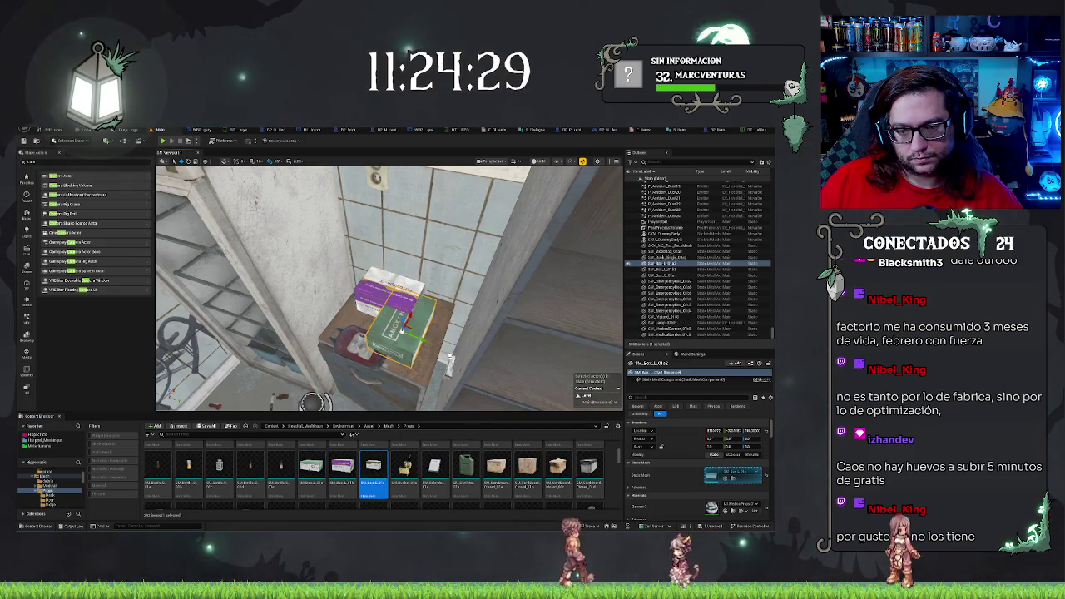
left_click_drag(403, 328, 437, 331)
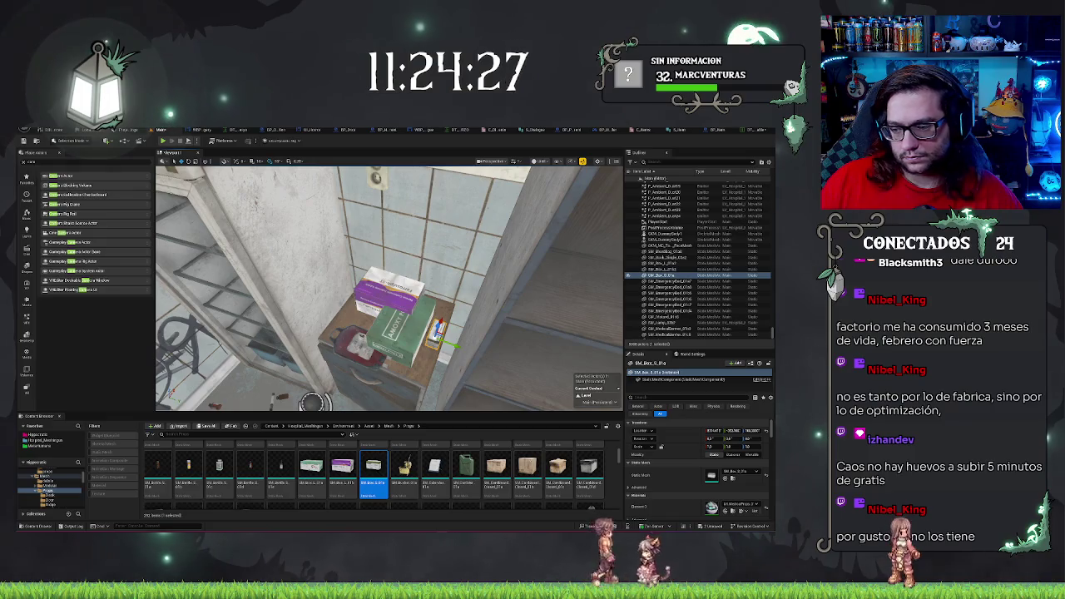
key("f")
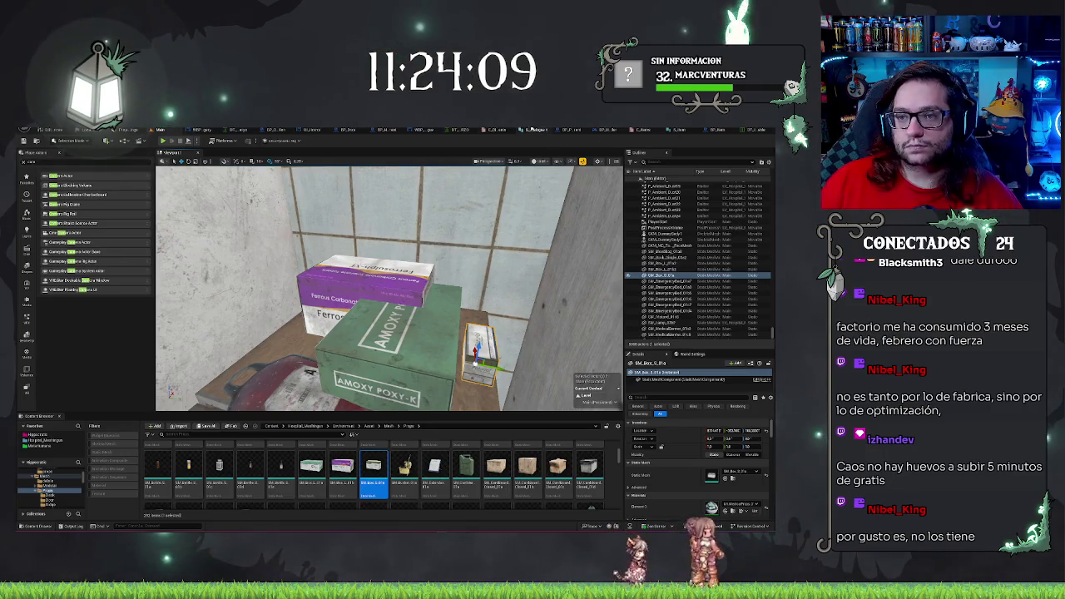
left_click(463, 131)
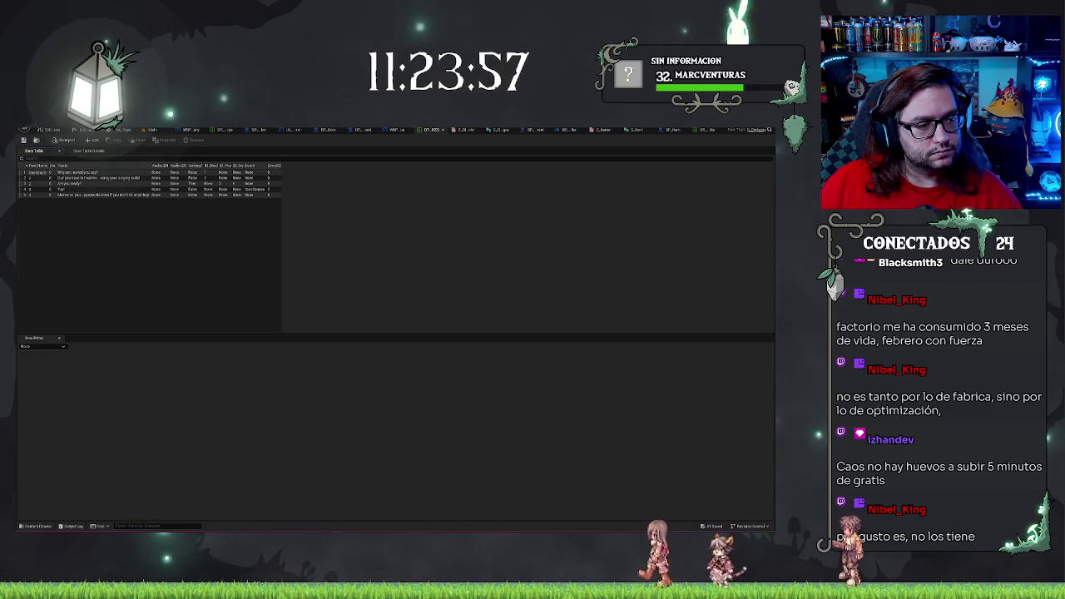
- Add a fourth entry to the item type enumeration
left_click(603, 131)
left_click(71, 140)
left_click(179, 200)
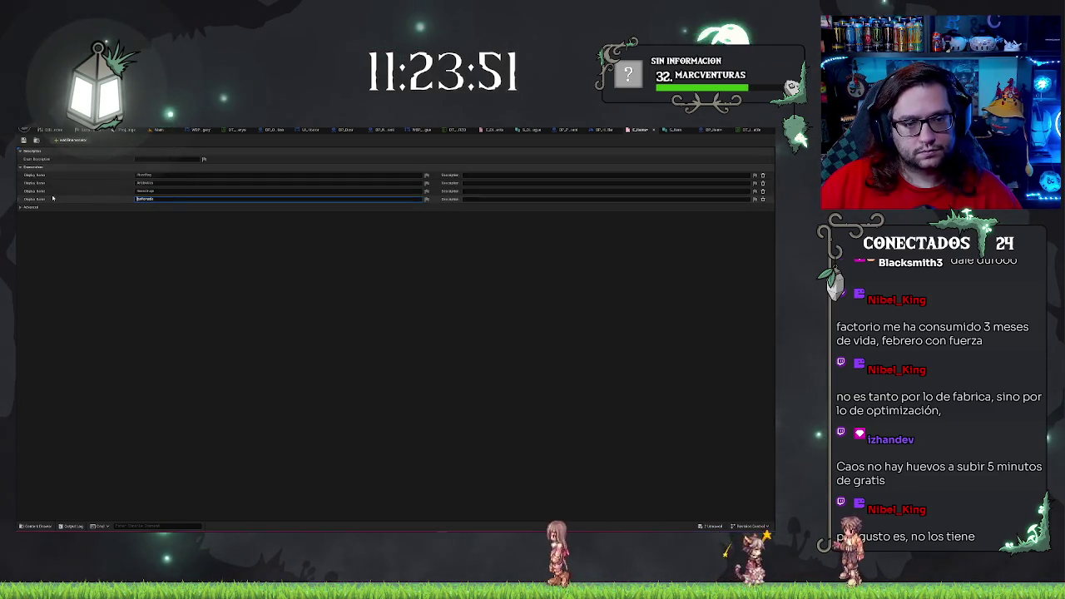
left_click(207, 293)
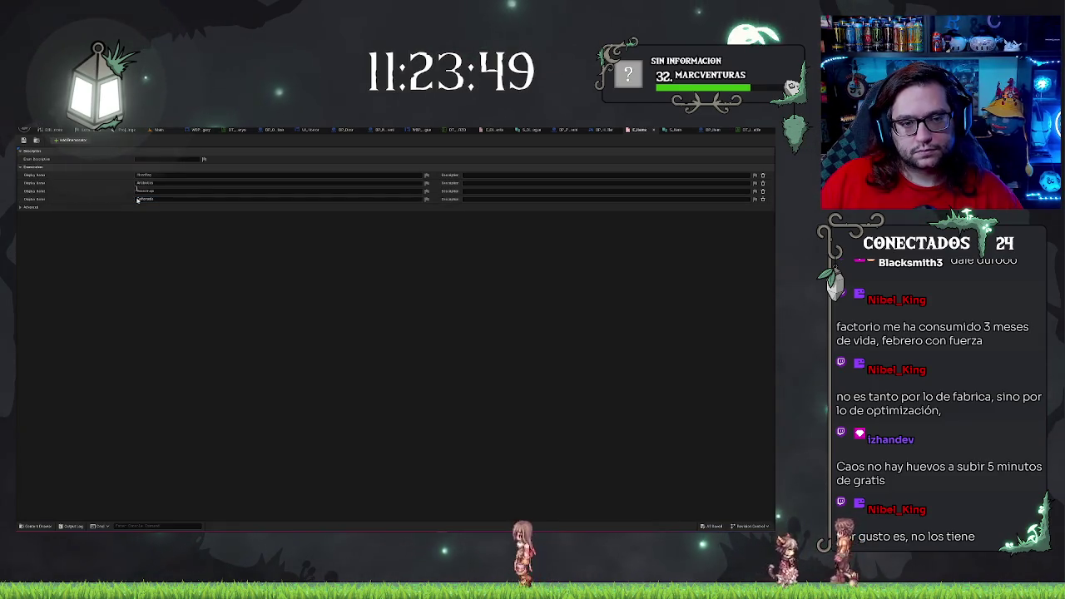
- Add a fourth data table row, hit a duplicate-name warning on renaming, and delete it
left_click(670, 131)
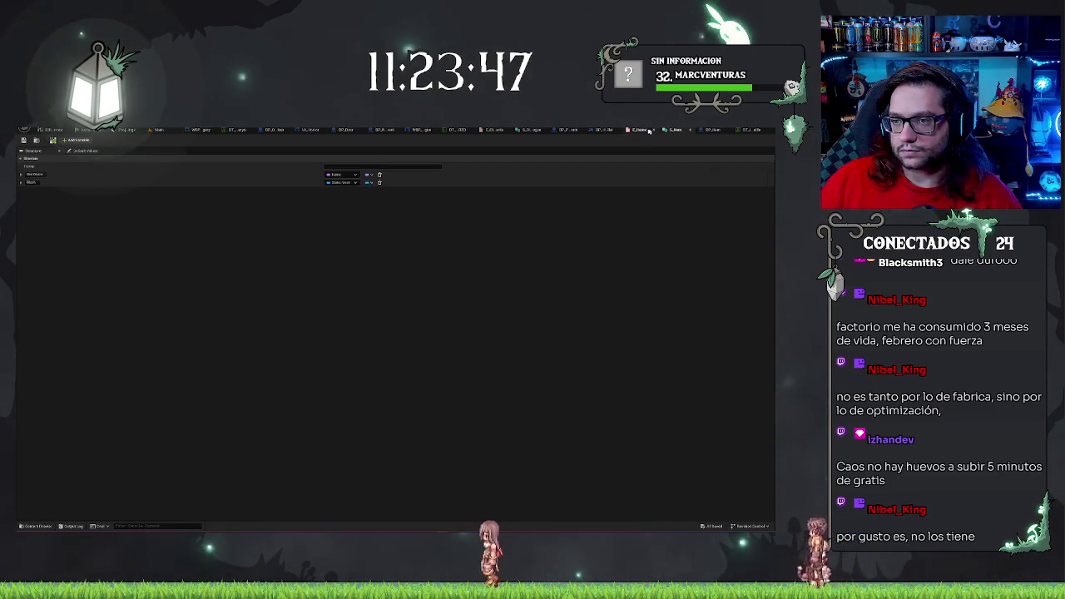
left_click(712, 130)
left_click(714, 131)
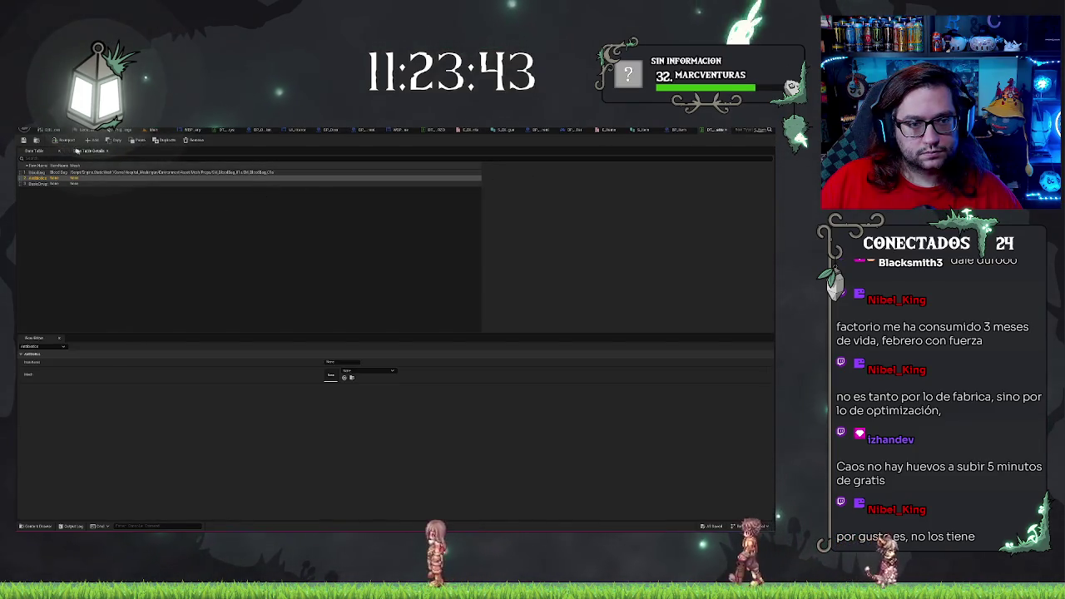
left_click(117, 142)
double_click(37, 190)
key("ctrl+v")
key("Return")
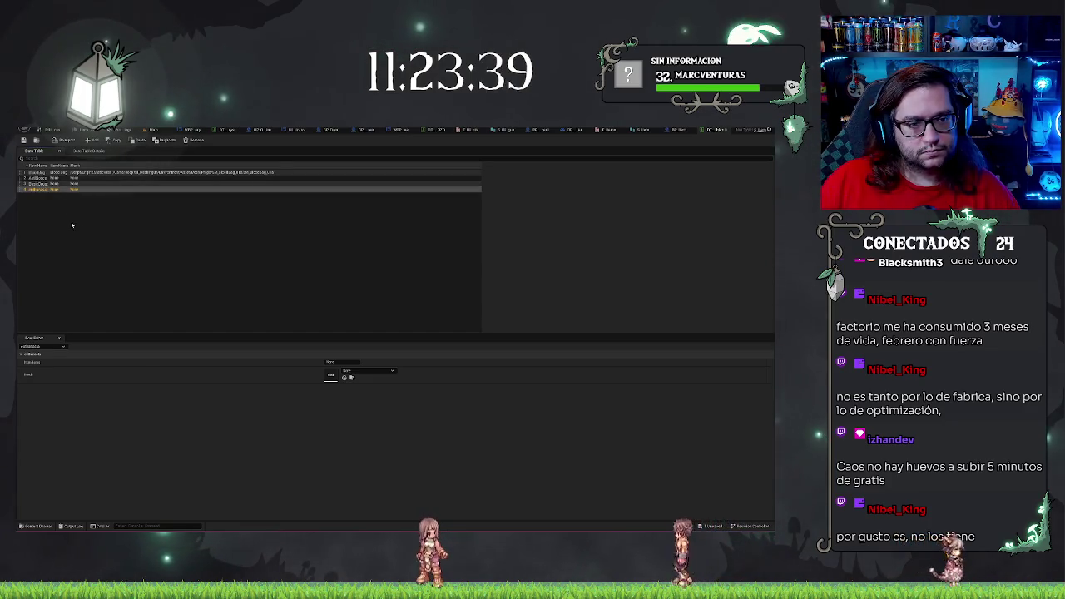
double_click(36, 190)
key("ctrl+v")
key("Return")
left_click(439, 338)
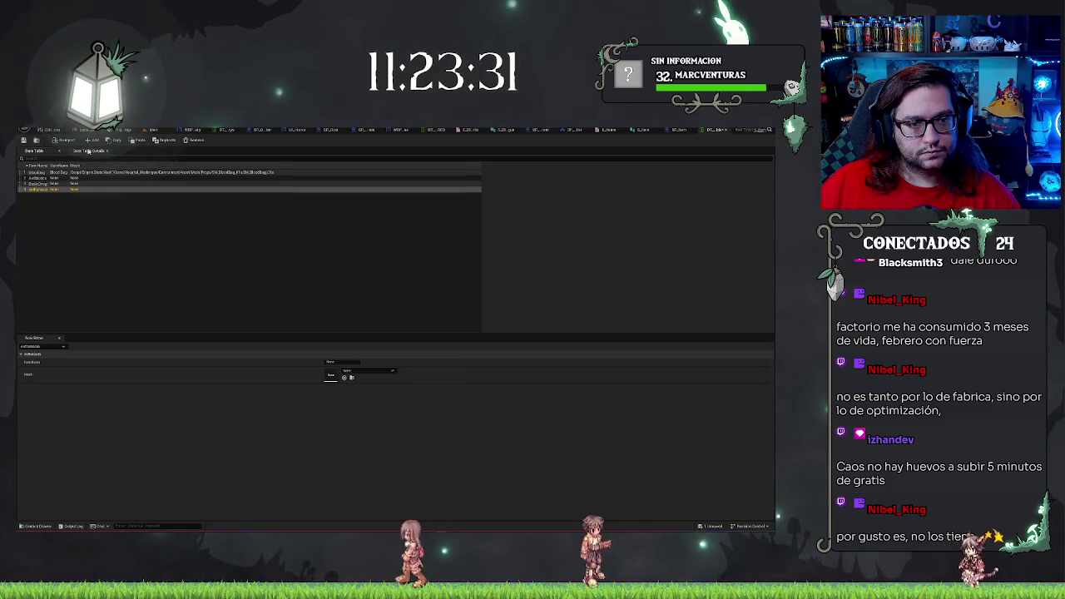
left_click(195, 139)
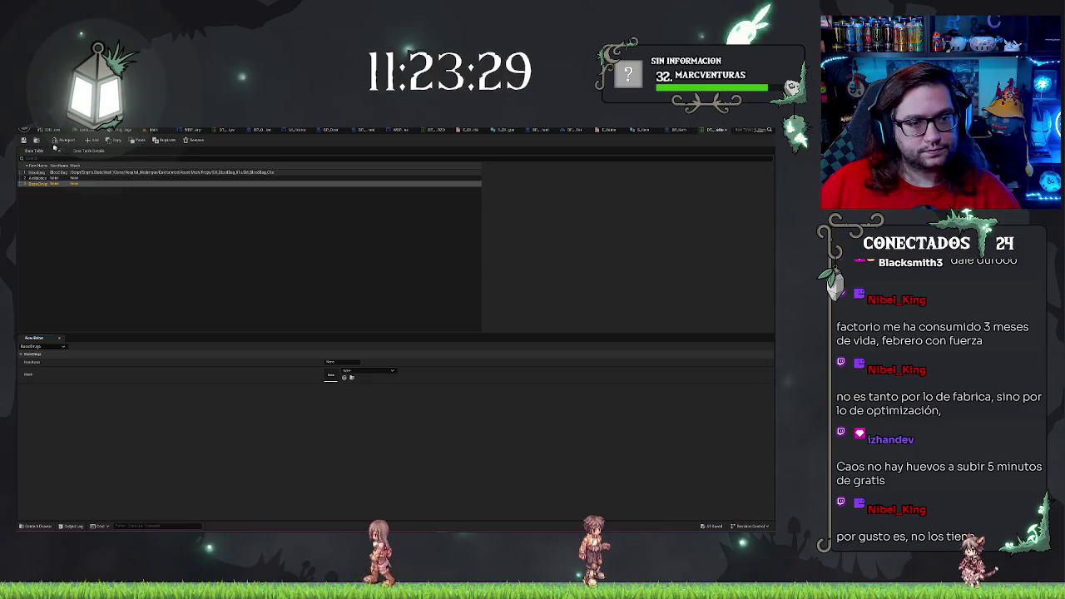
- Add a fresh fourth row named Bottle and assign it the box mesh
left_click(92, 140)
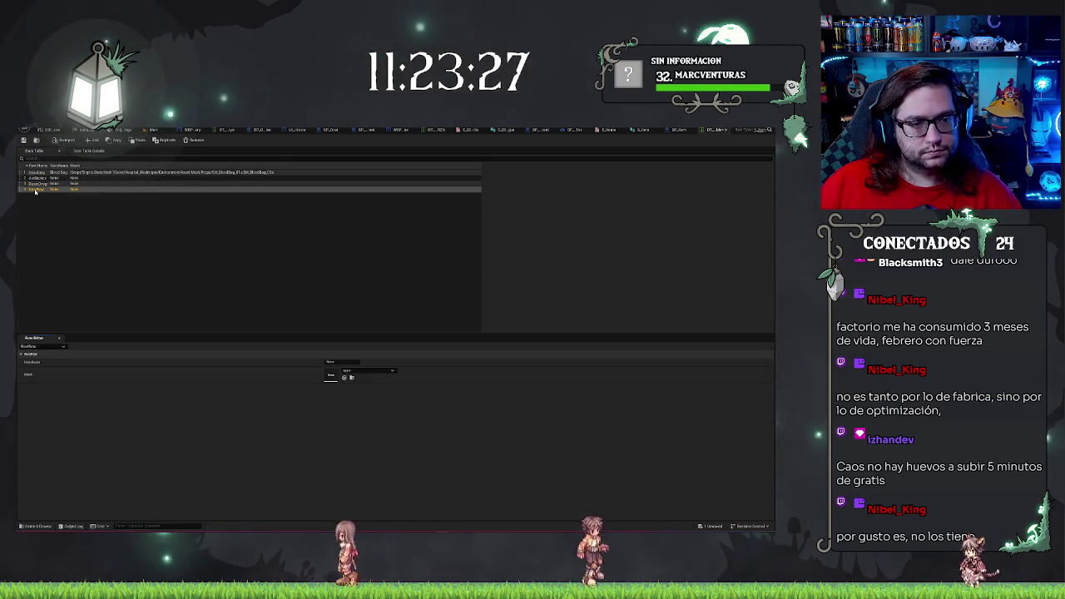
type("Bottle")
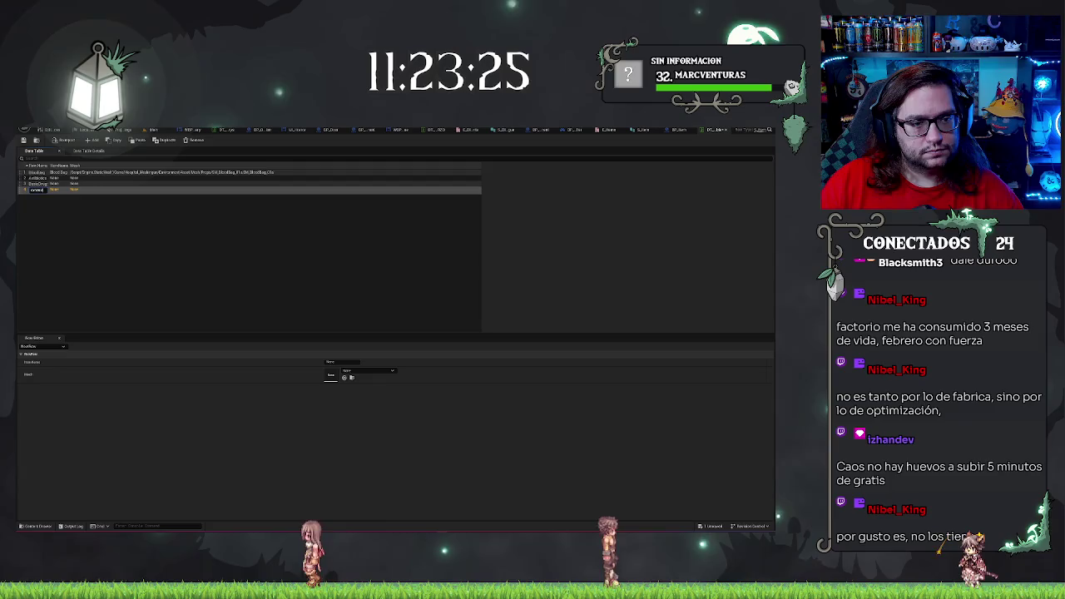
key("Return")
left_click(161, 305)
left_click(38, 179)
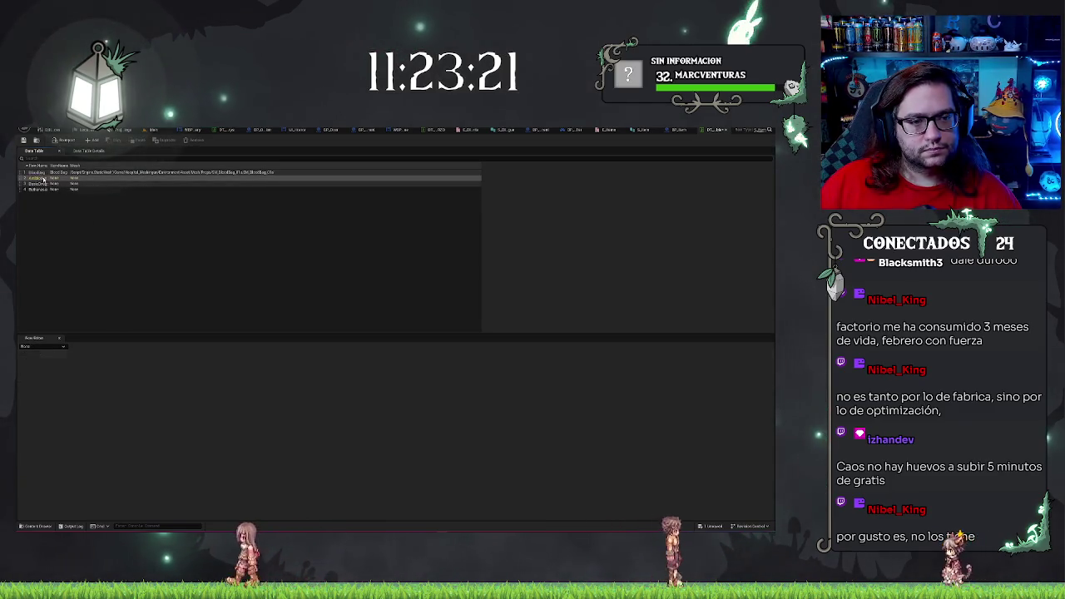
key("Down")
key("Down")
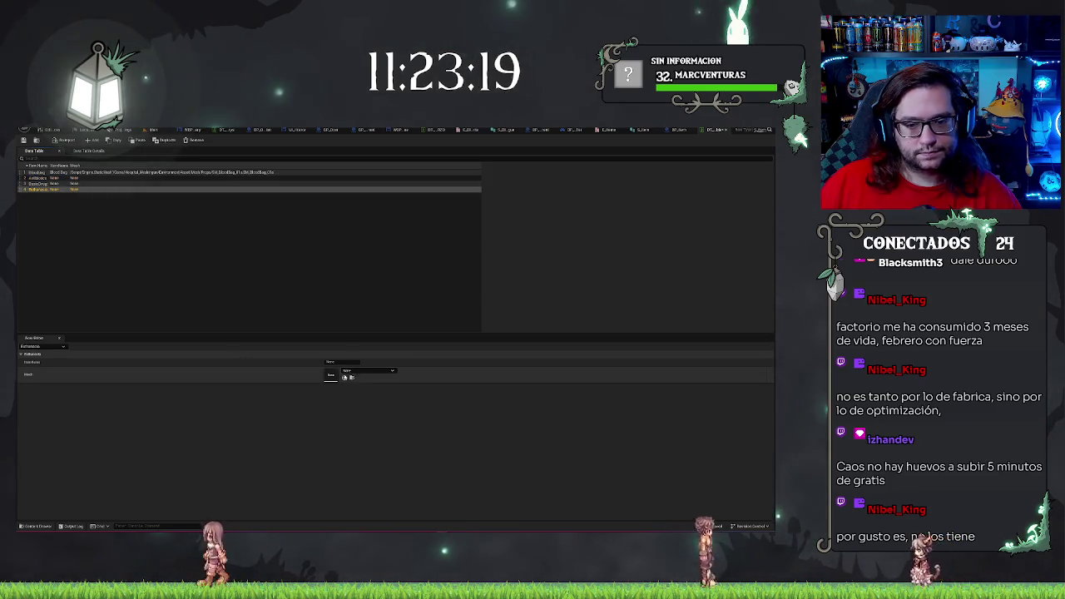
left_click(345, 377)
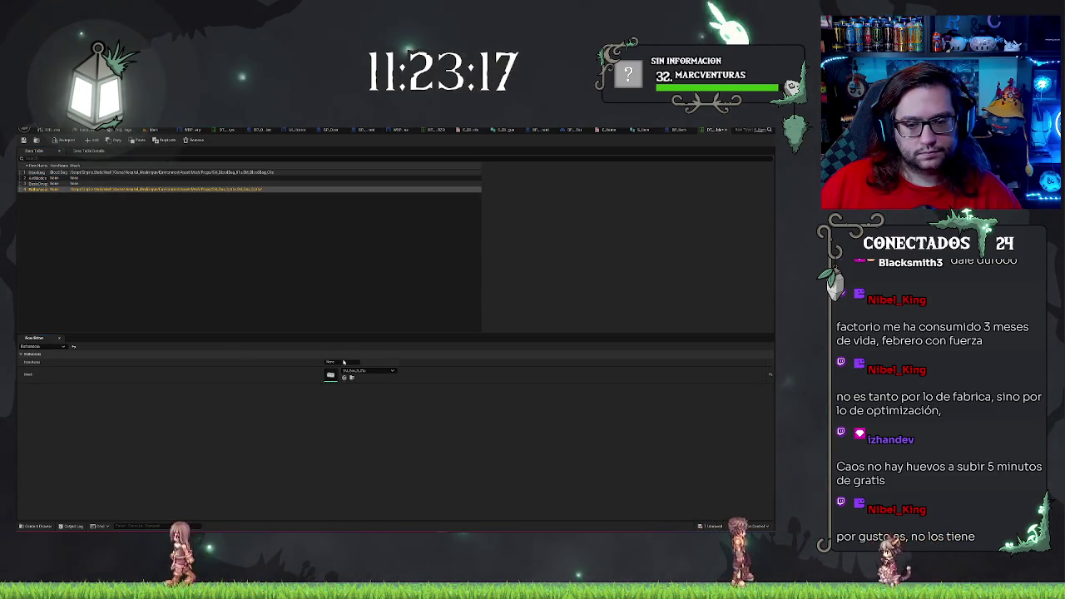
- Assign a static mesh to the third data table row
left_click(368, 370)
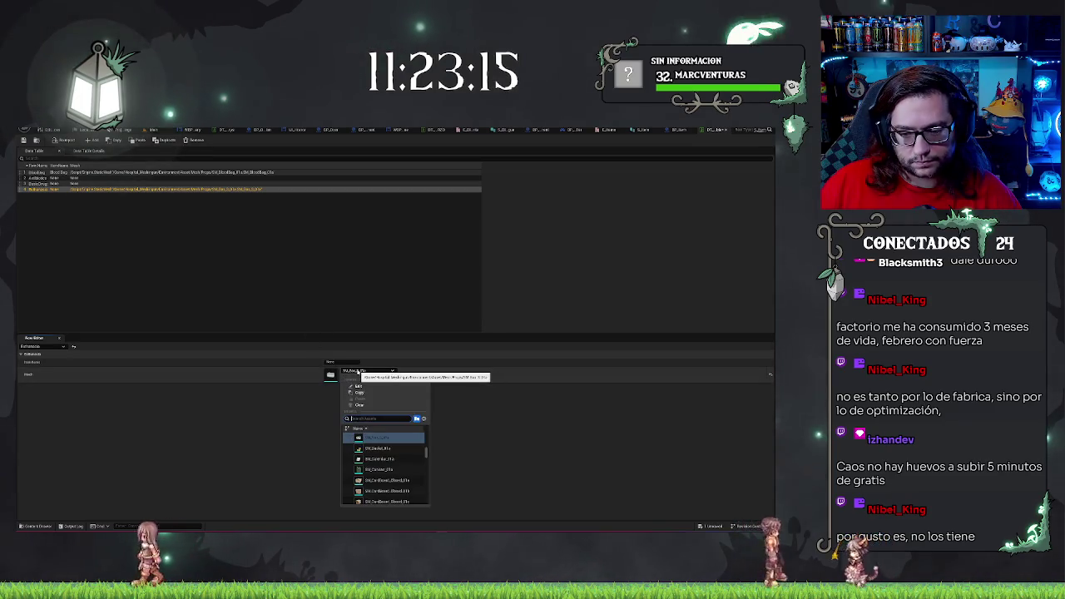
scroll(411, 467, "up", 1)
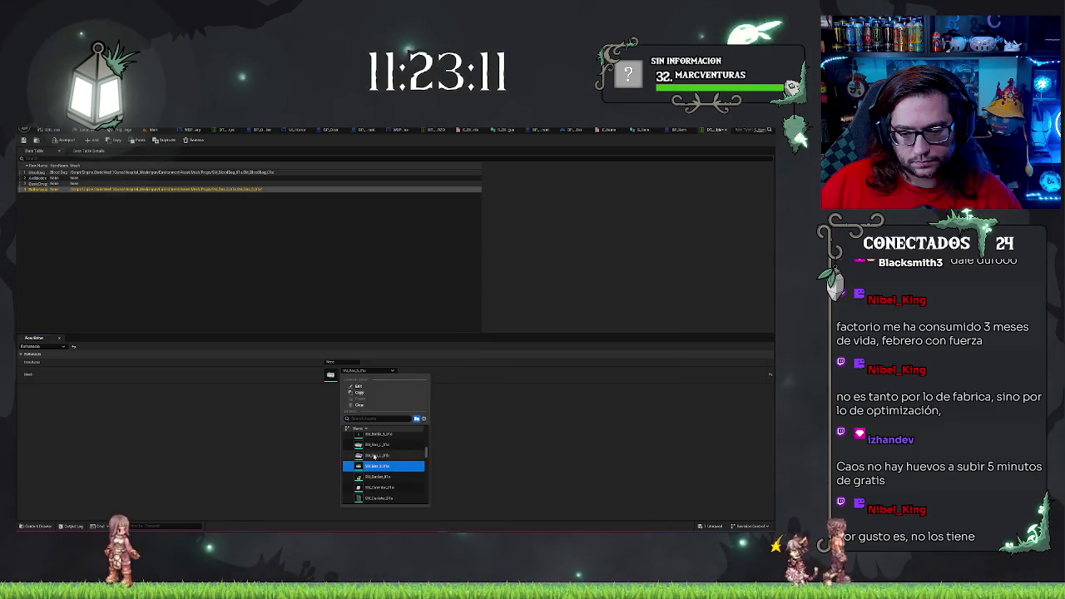
left_click(114, 216)
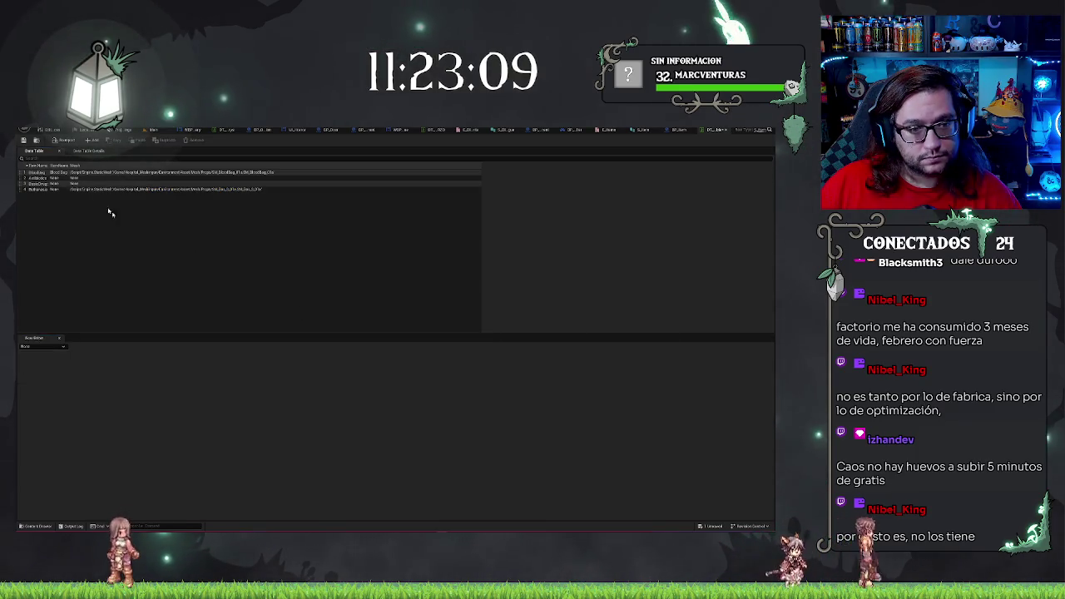
left_click(77, 184)
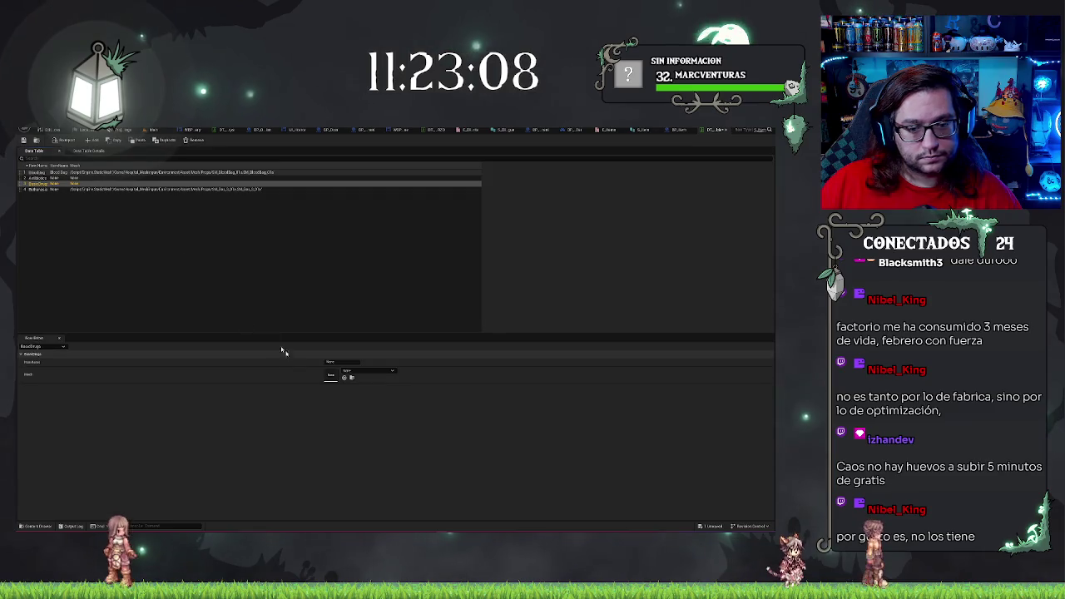
left_click(369, 371)
left_click(383, 450)
- Assign an SM_ mesh to the second row and check the result
left_click(75, 178)
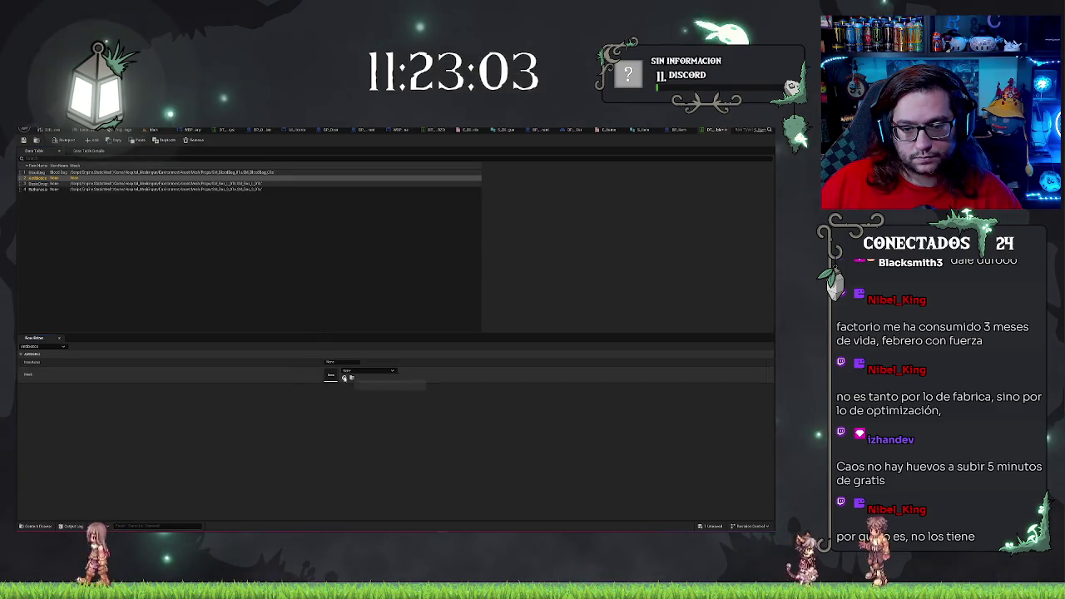
left_click(368, 370)
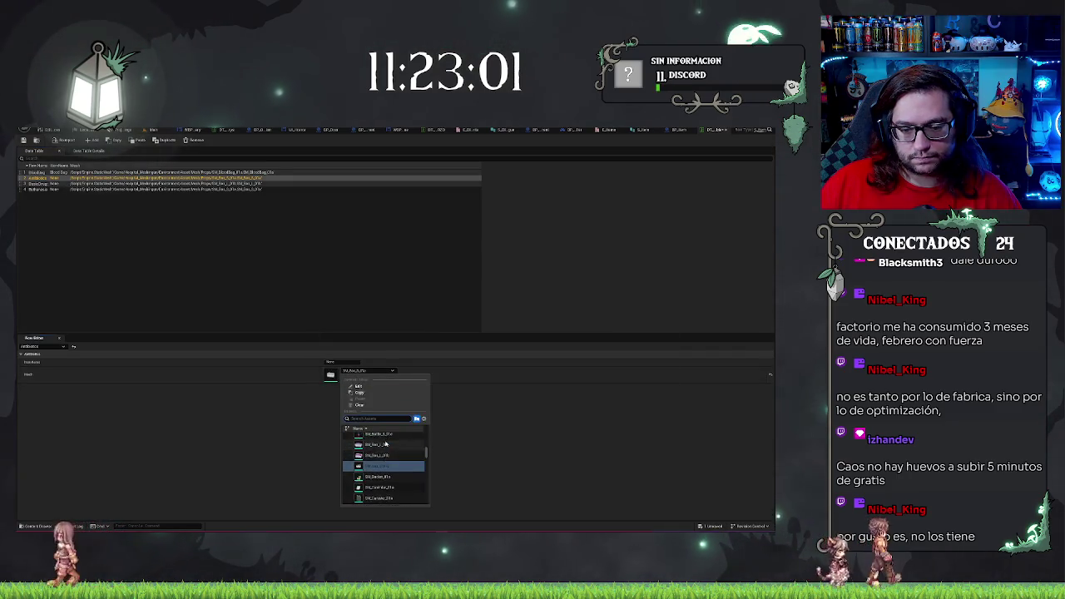
left_click(248, 238)
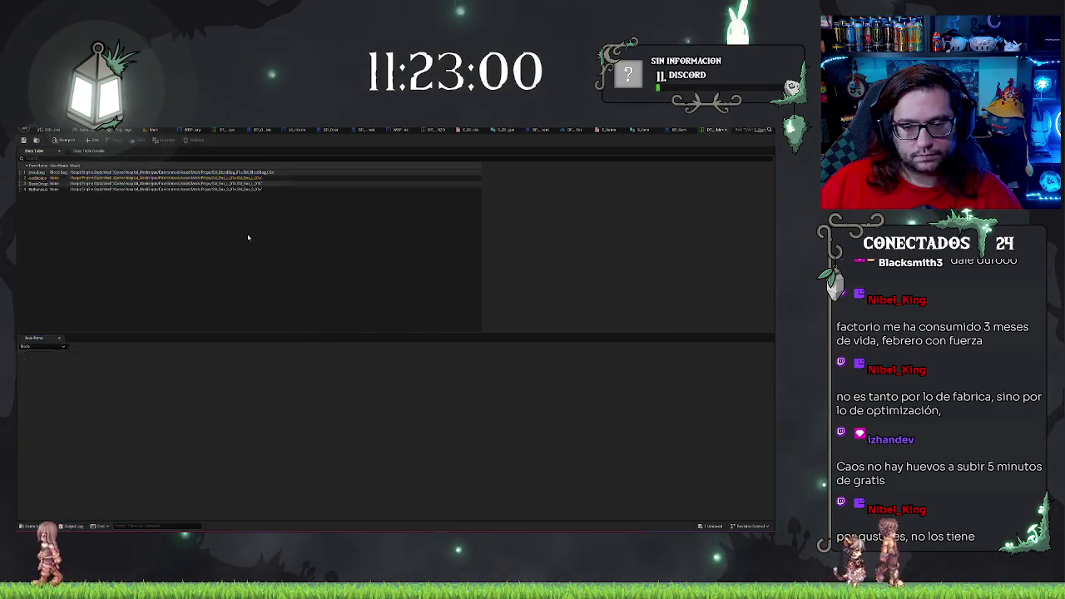
left_click(75, 178)
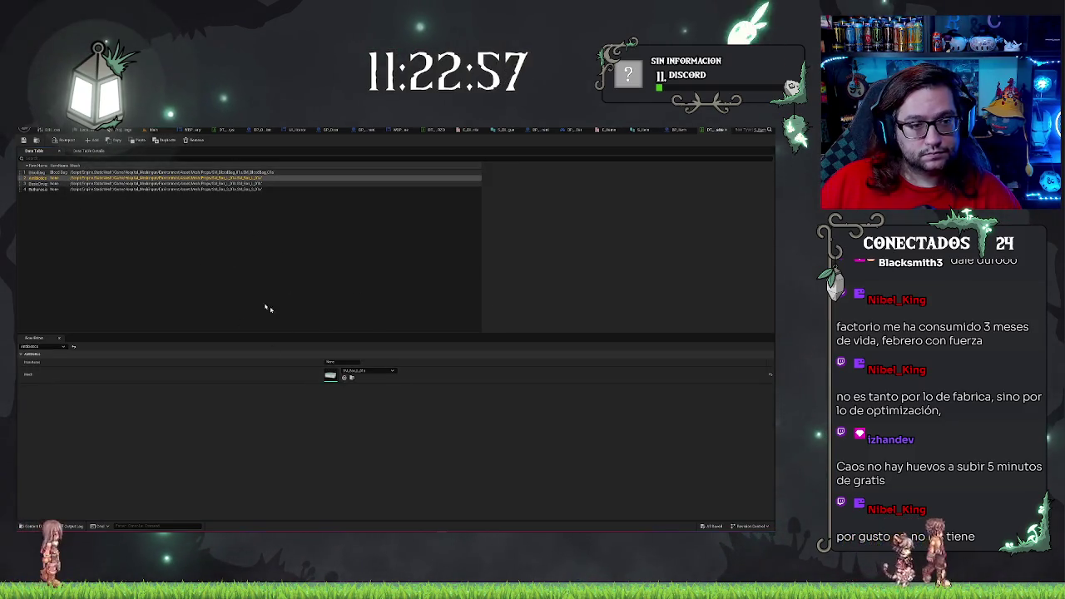
key("F2")
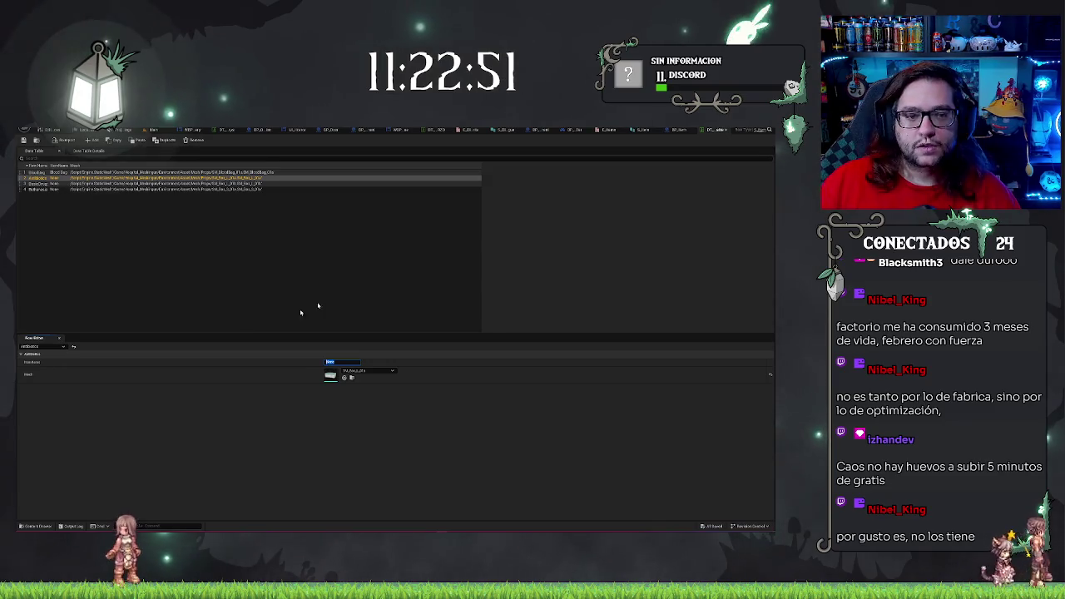
left_click(388, 254)
left_click(673, 130)
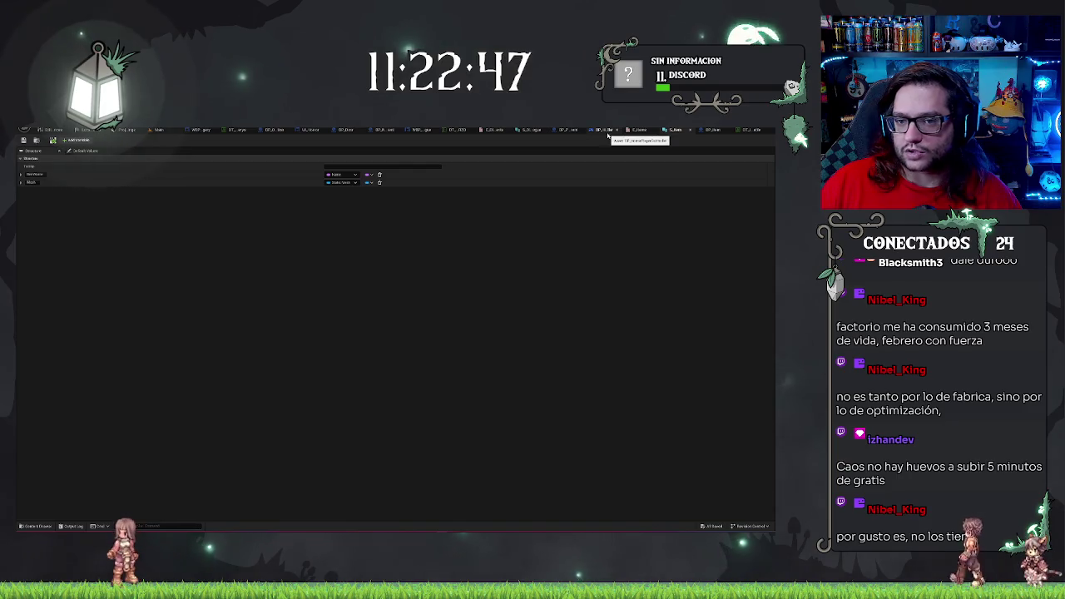
- Change the item structure's first field to Text, then reselect the data table's second row
left_click(342, 175)
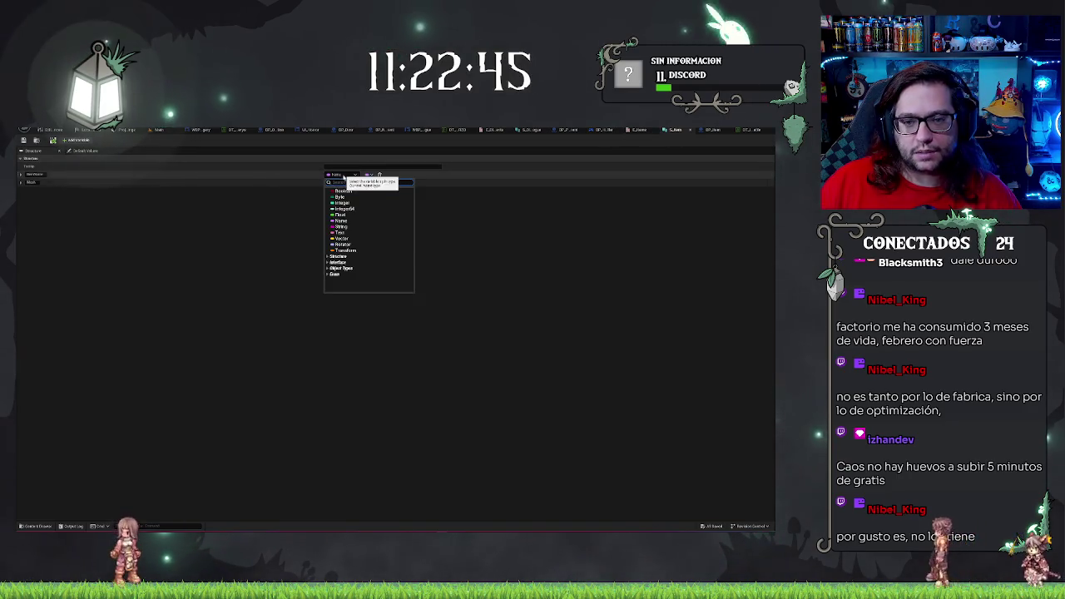
left_click(349, 236)
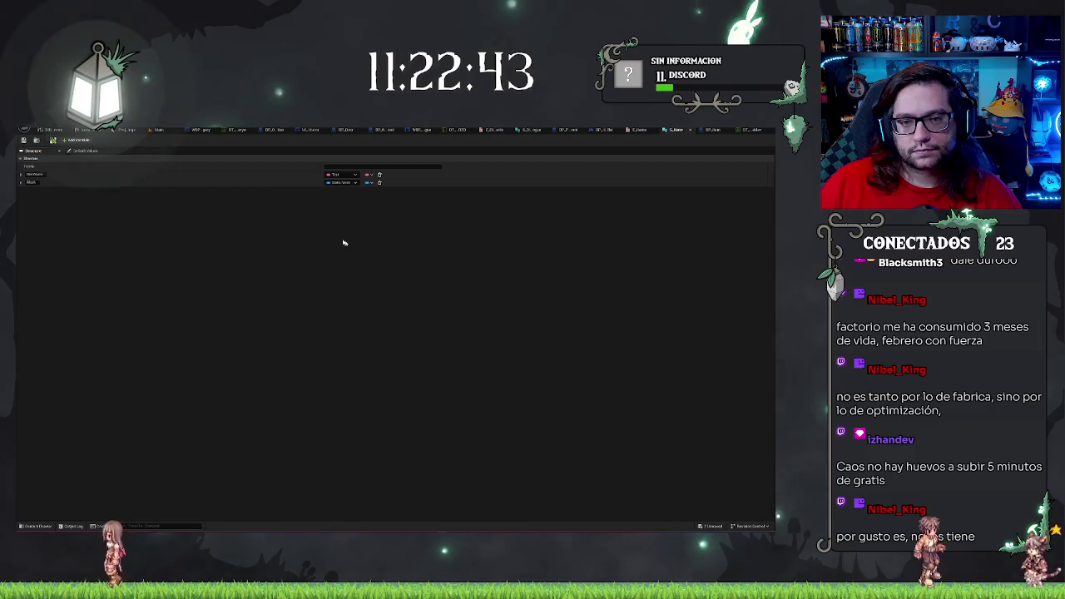
left_click(707, 130)
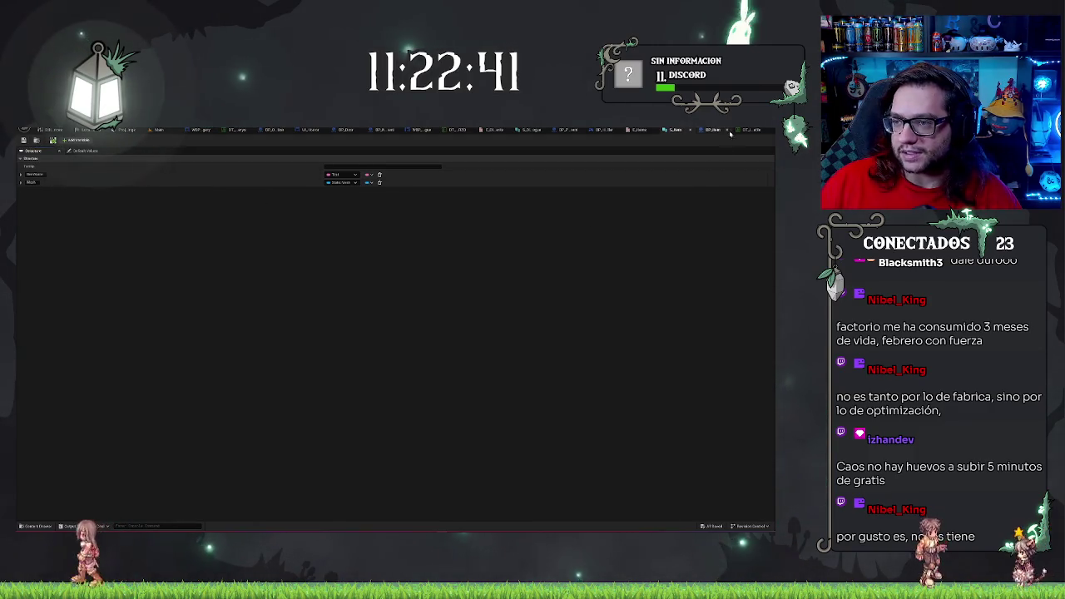
left_click(98, 178)
left_click(334, 364)
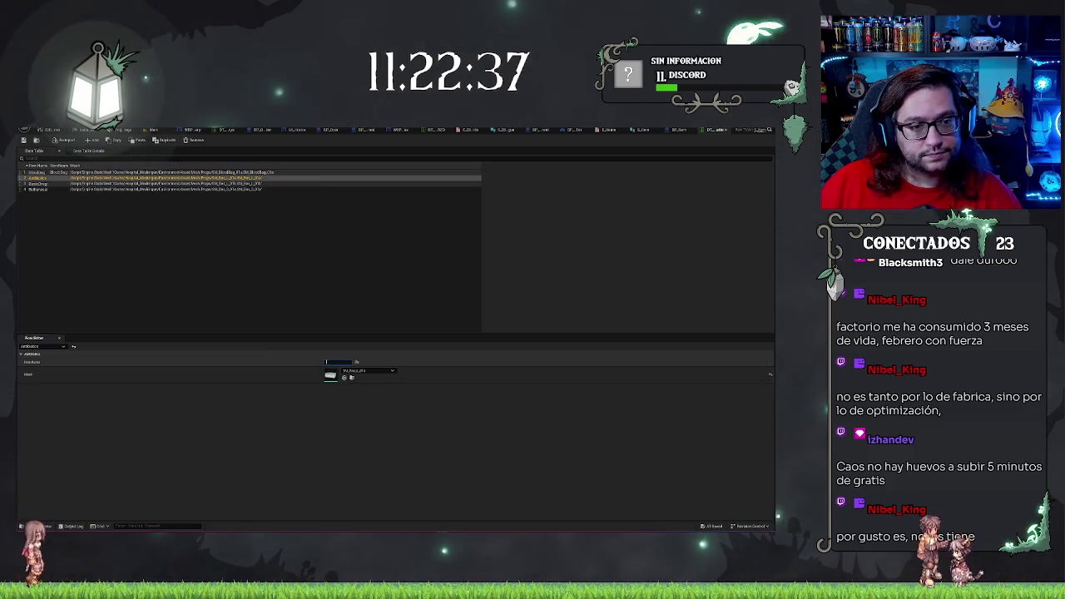
- Clear the second row's name, set the third row's name to VesselB, and start replacing the fourth's
key("BackSpace")
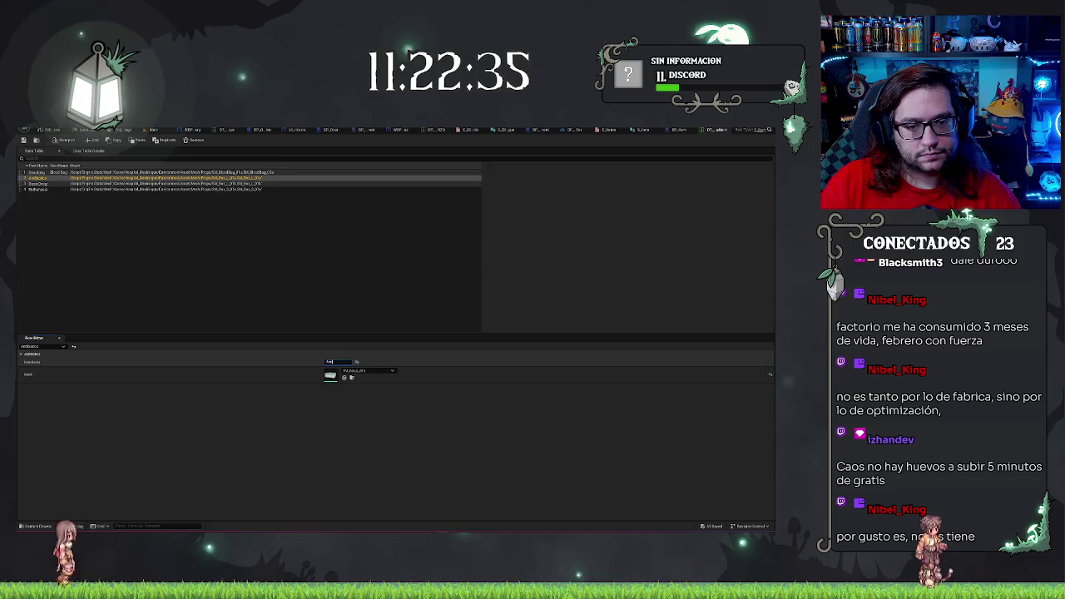
key("Return")
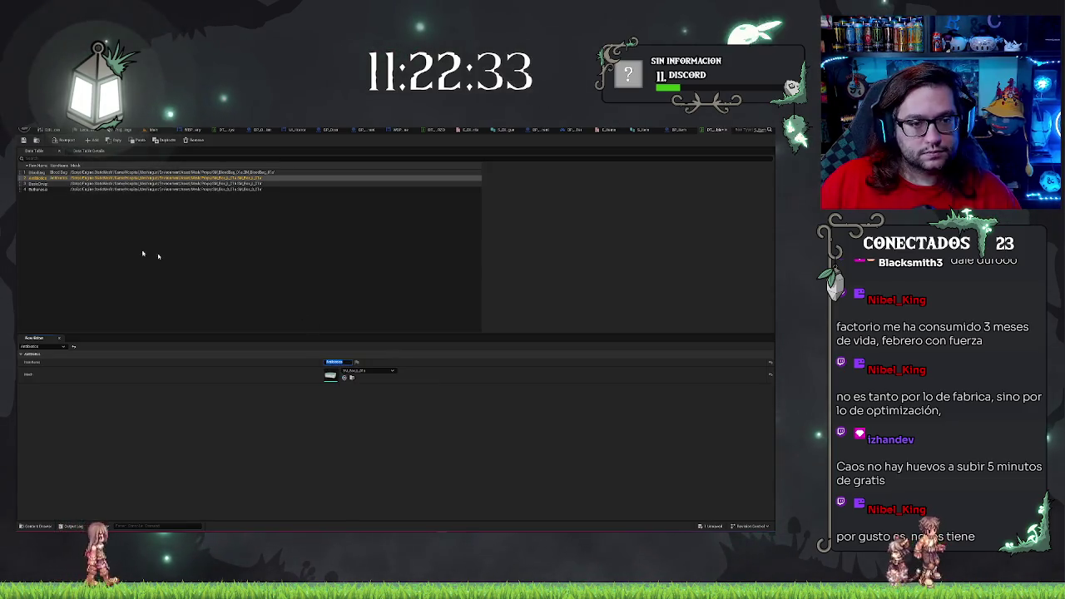
left_click(65, 184)
left_click(334, 363)
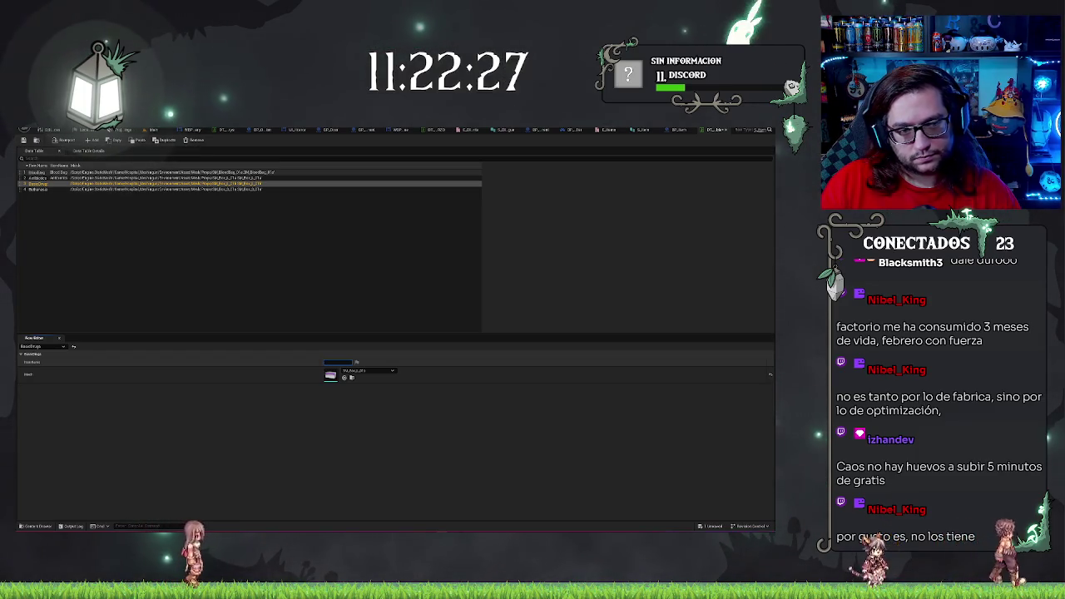
type("Vessel")
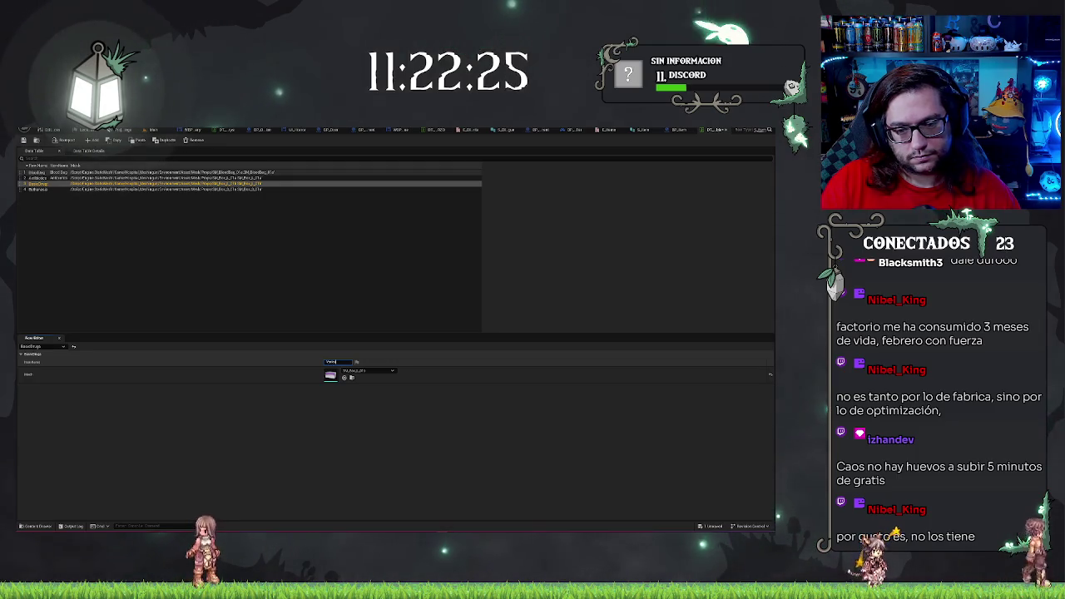
type("Bag")
key("Return")
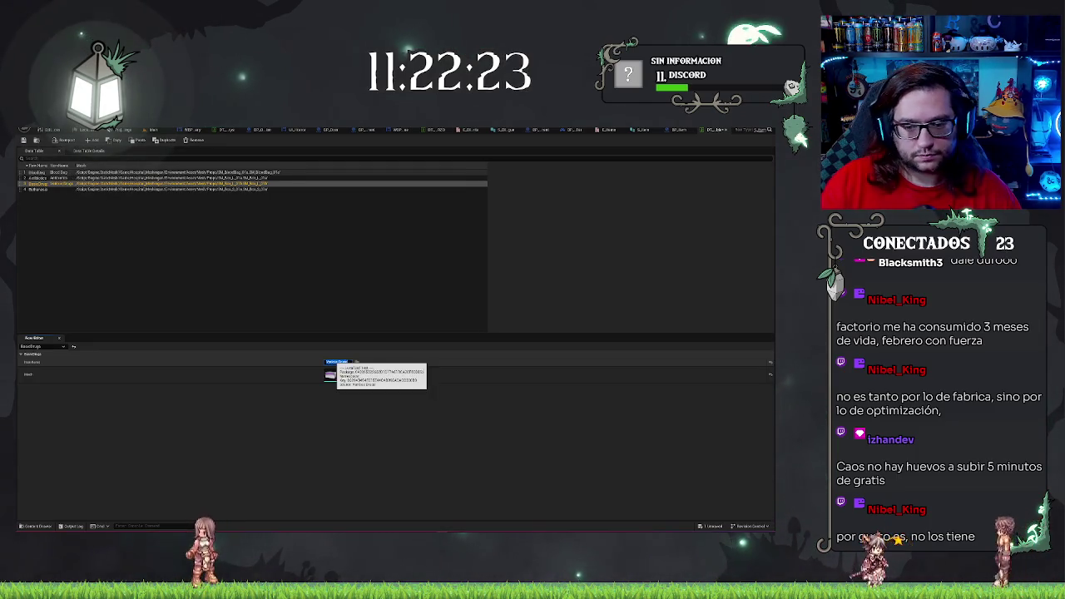
left_click(46, 189)
left_click(337, 362)
key("BackSpace")
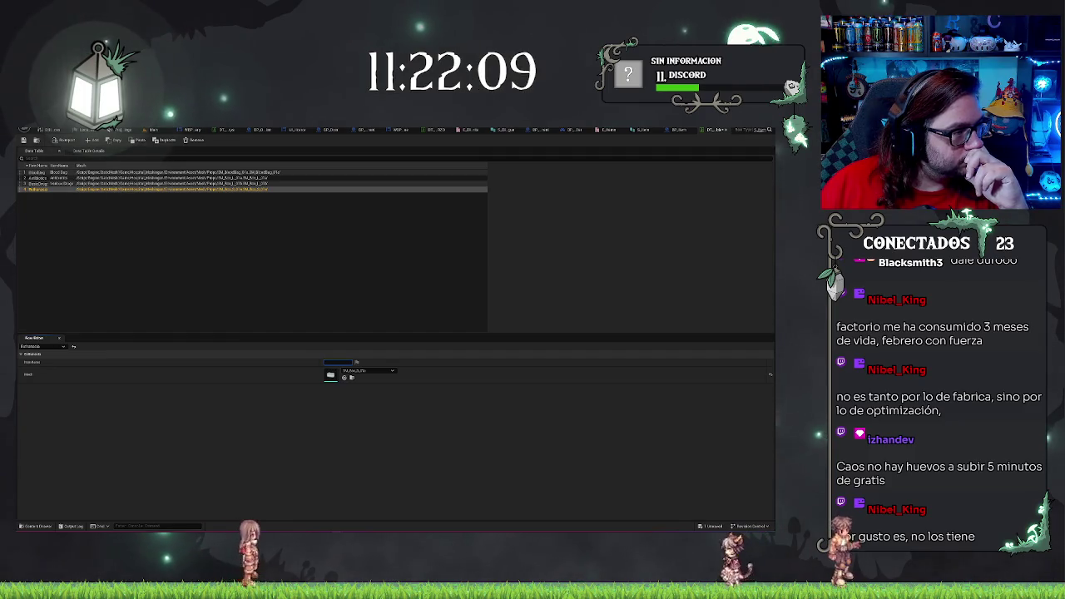
double_click(342, 363)
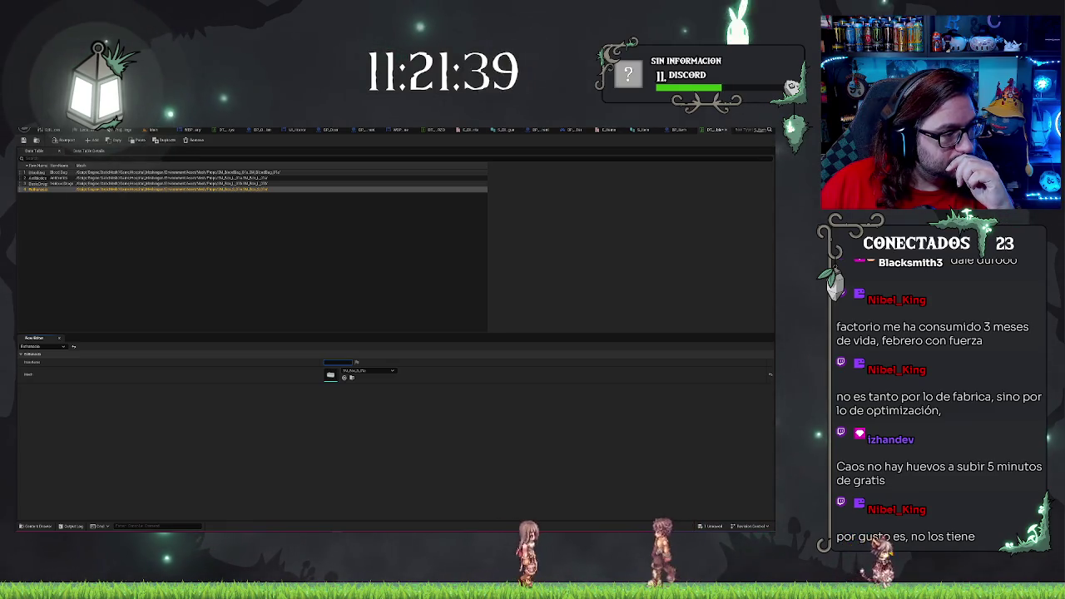
- Clear the selected row's name value in the data table
key("BackSpace")
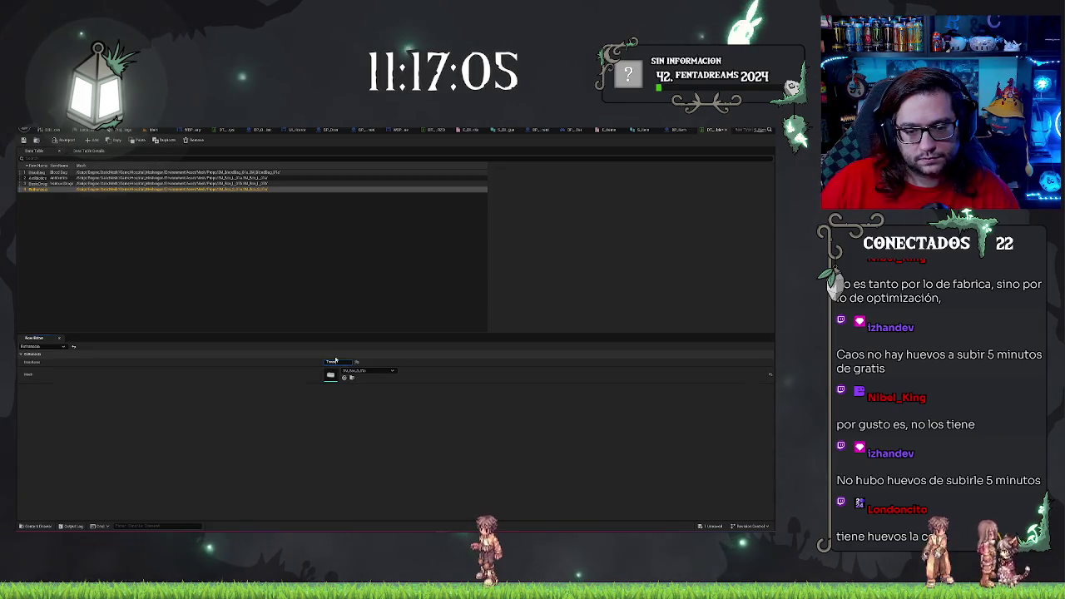
- Review the third and fourth data table rows' item types and meshes in the Row Editor, then return to BP_Item
left_click(248, 270)
left_click(57, 191)
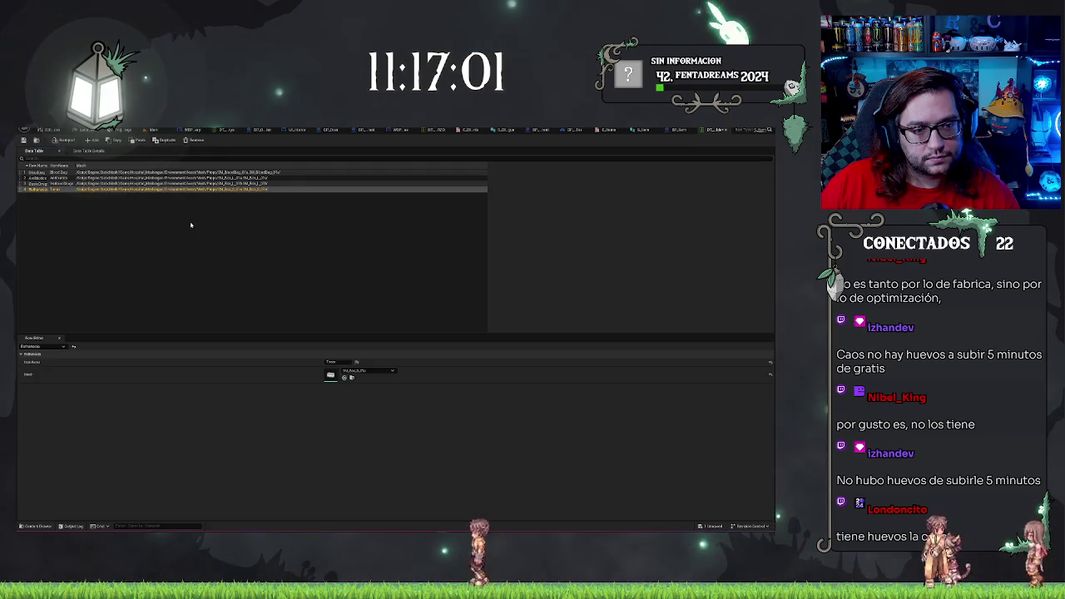
key("Up")
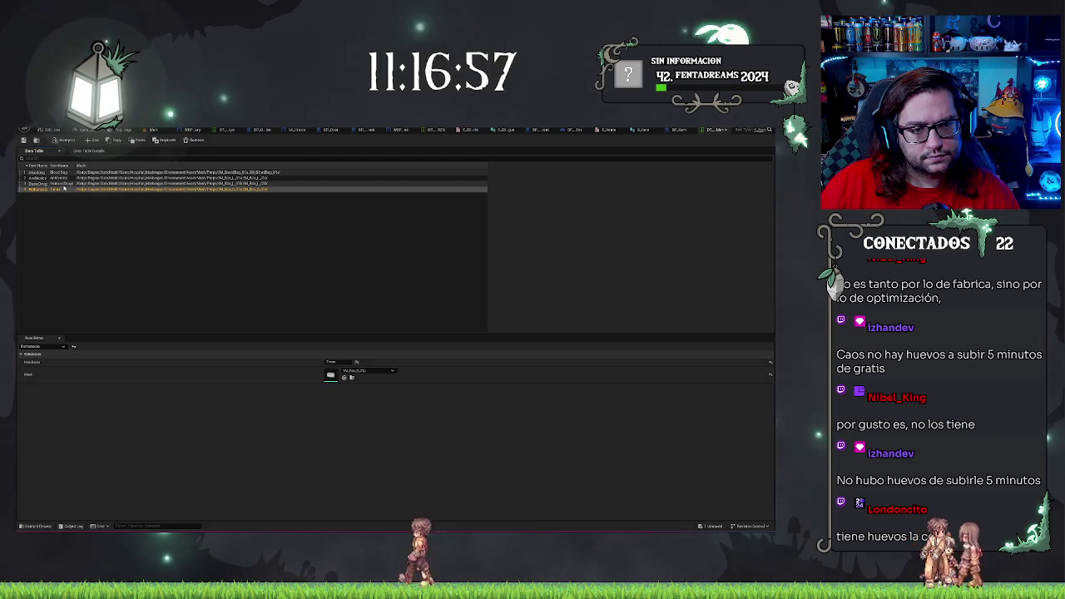
key("Up")
key("Down")
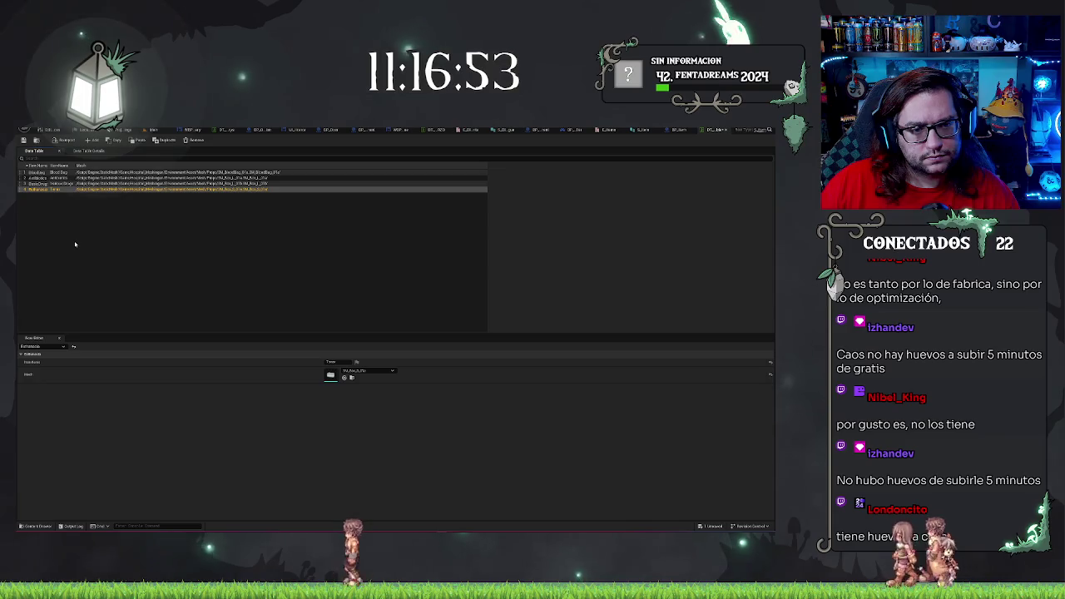
left_click(75, 244)
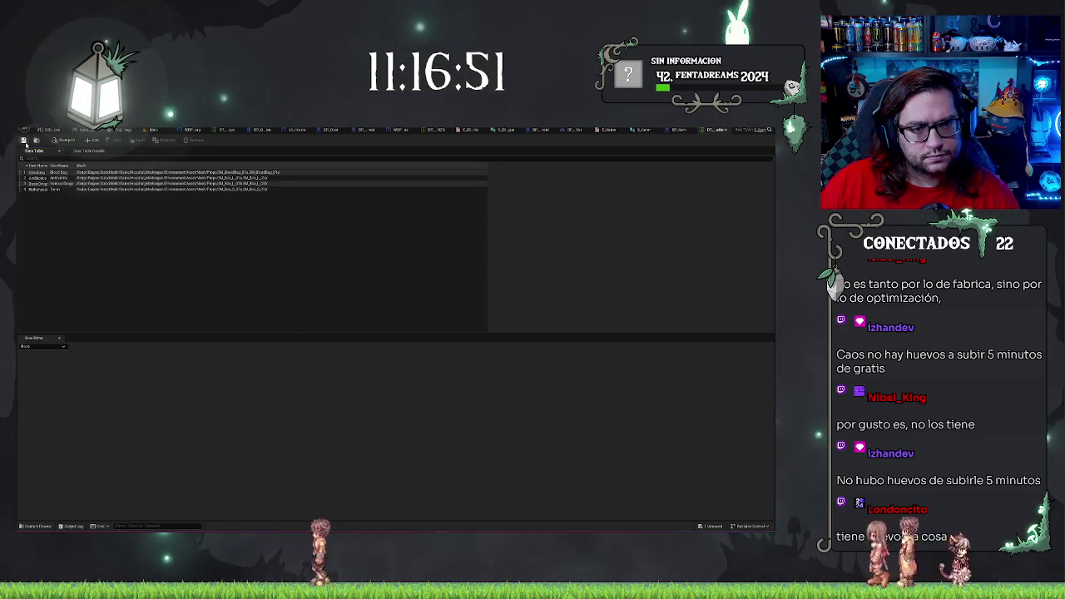
left_click(63, 184)
left_click(88, 218)
left_click(60, 190)
left_click(83, 219)
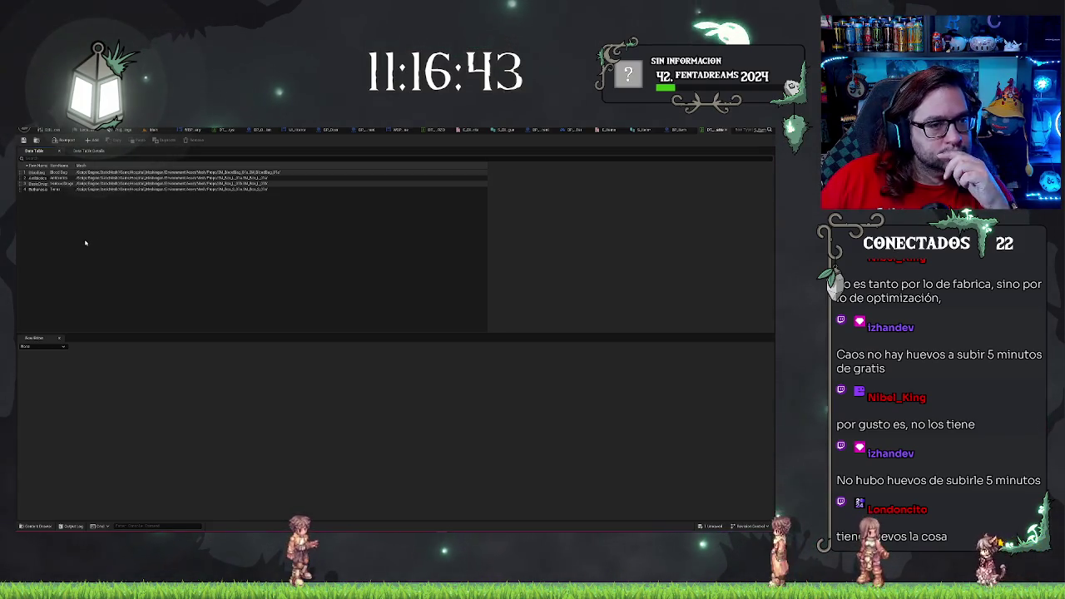
left_click(66, 184)
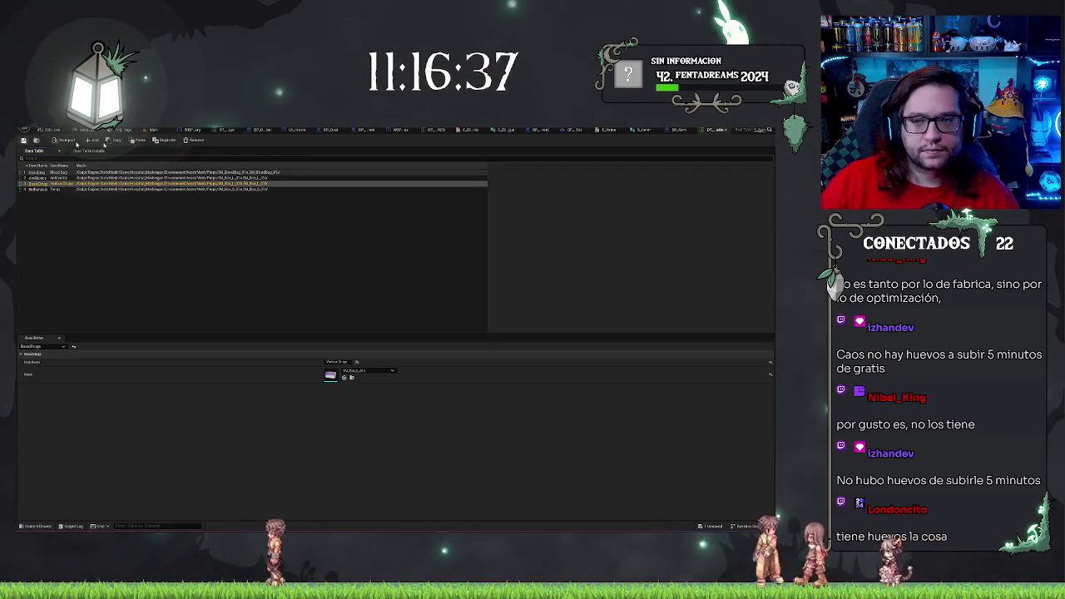
left_click(678, 131)
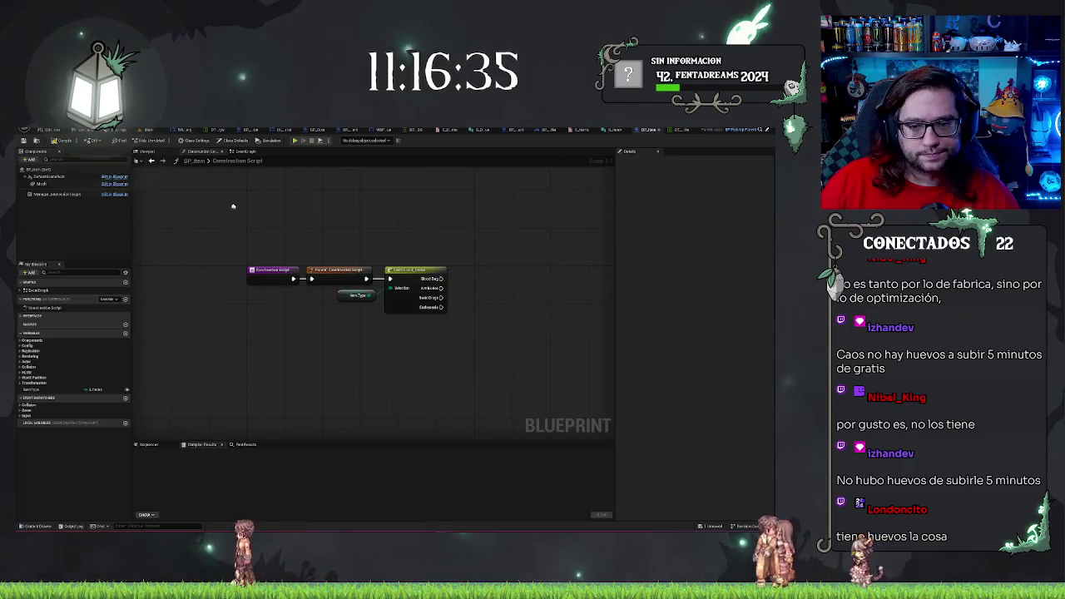
- Delete the Switch node and add a second BP_Item variable typed as a Data Table reference
left_click_drag(446, 285, 326, 267)
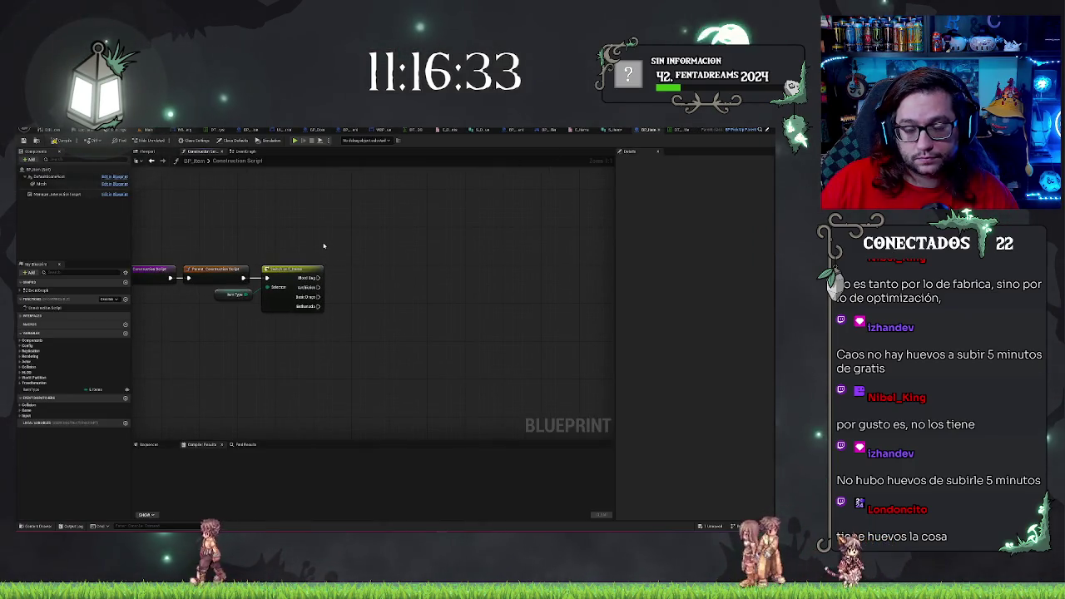
key("Delete")
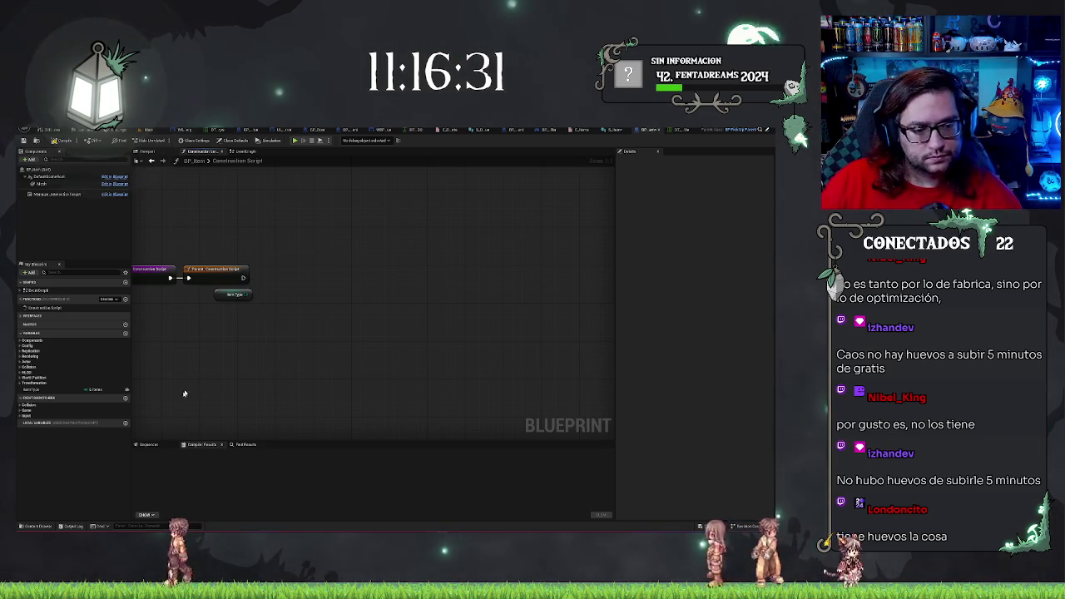
left_click(90, 391)
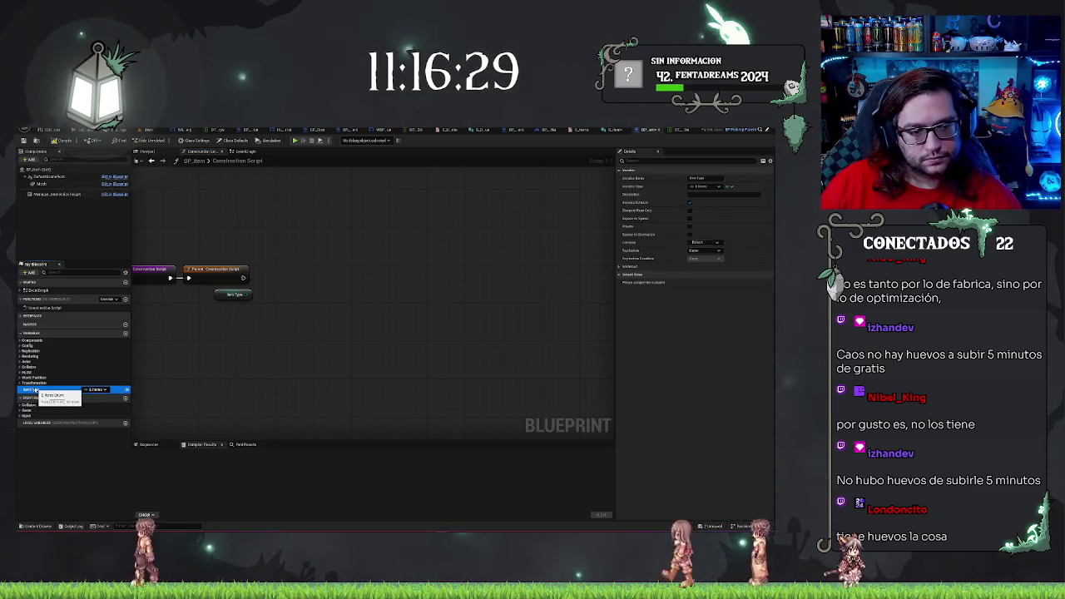
left_click(125, 333)
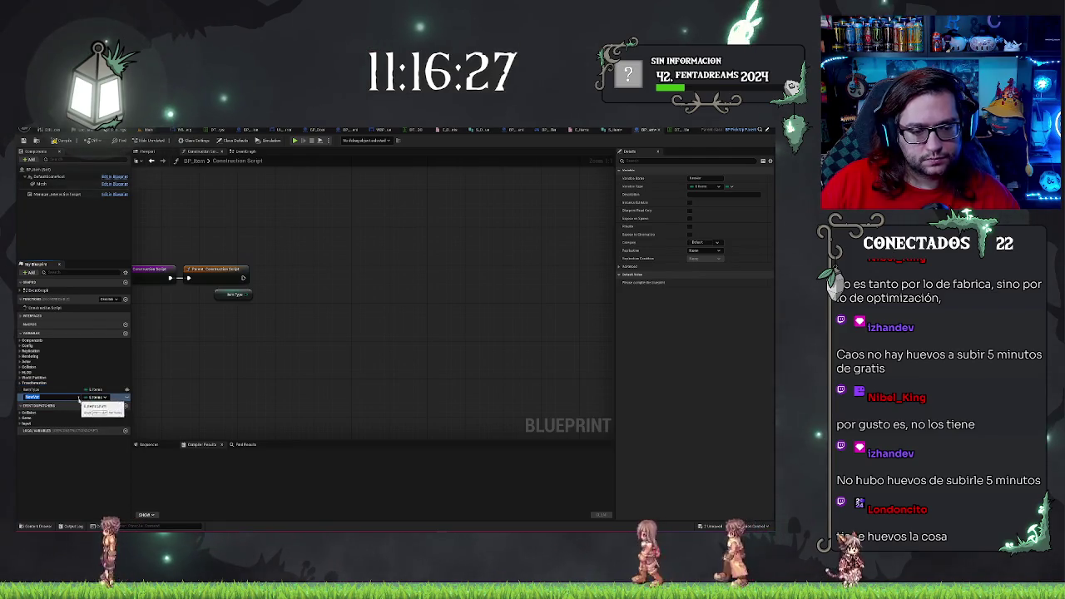
left_click(101, 399)
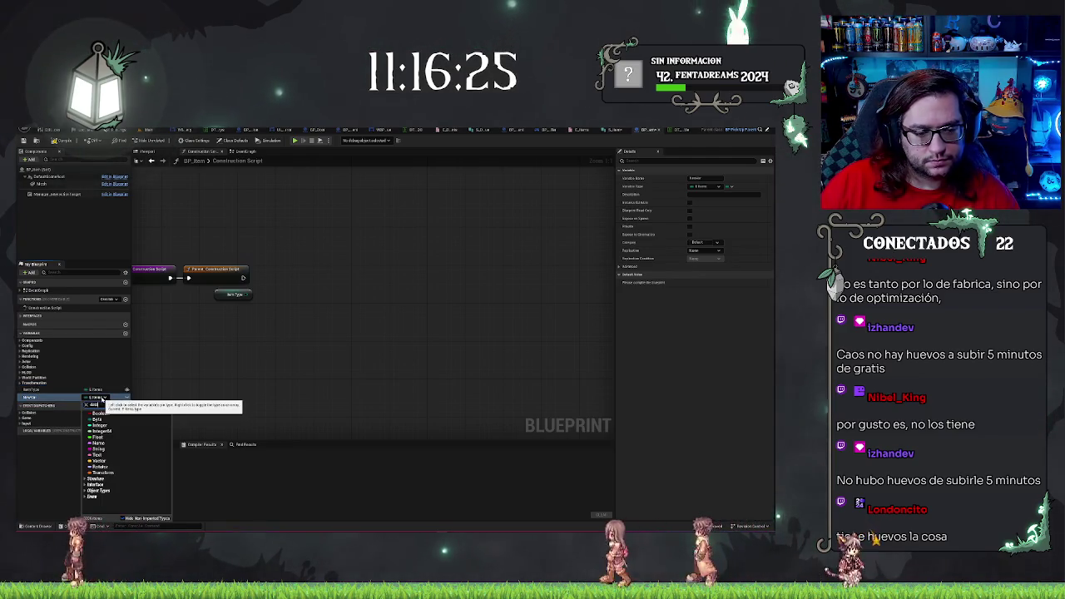
type("table")
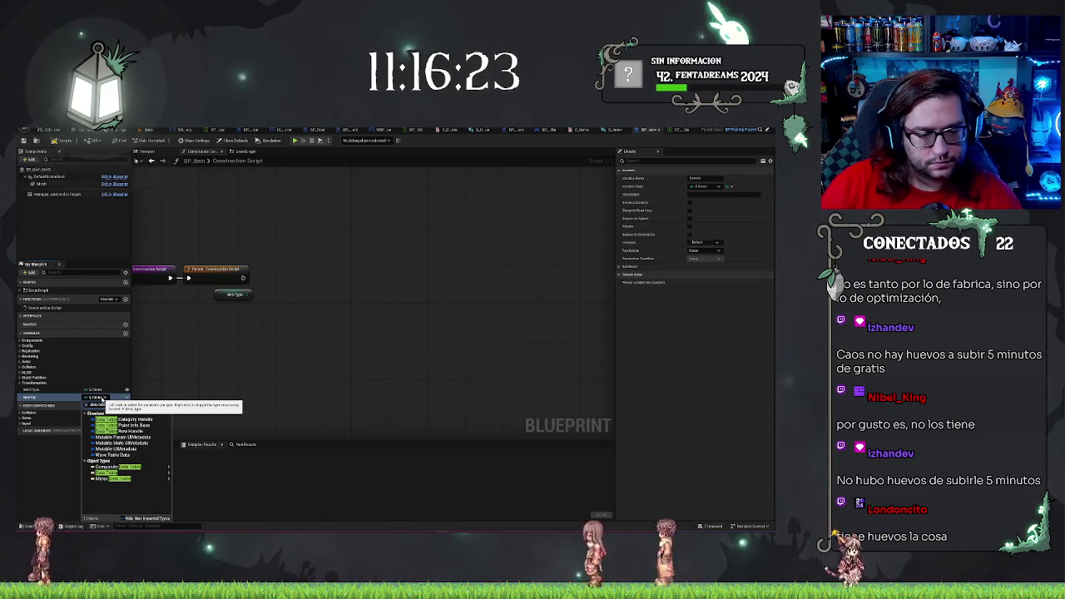
mouse_move(129, 473)
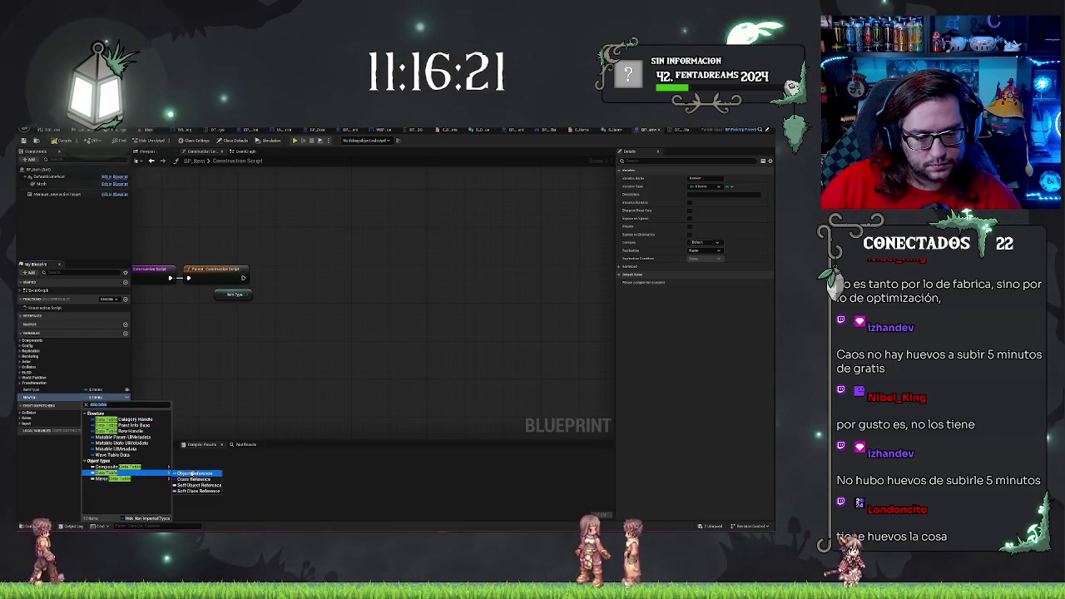
left_click(194, 473)
left_click(60, 397)
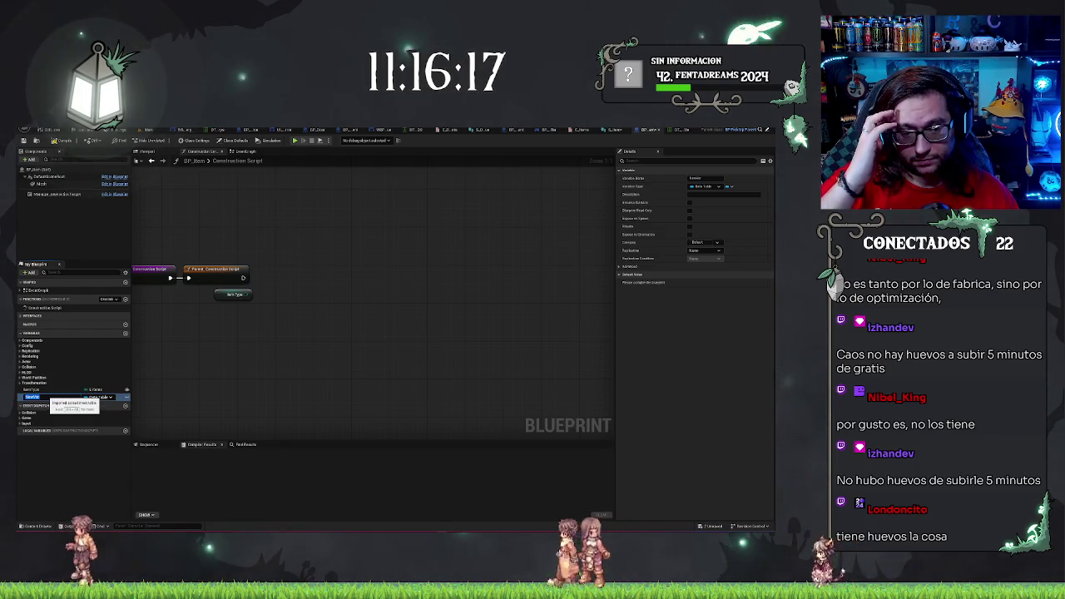
left_click(33, 389)
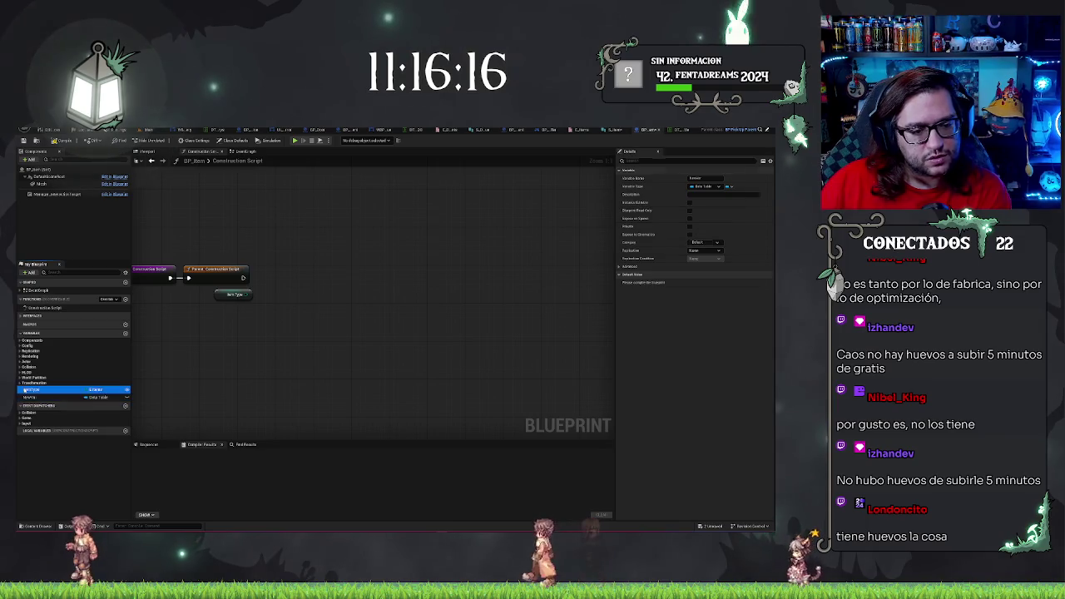
- Delete the Data Table variable and add a Get Data Table Row node after the parent construction script
left_click(35, 399)
key("Delete")
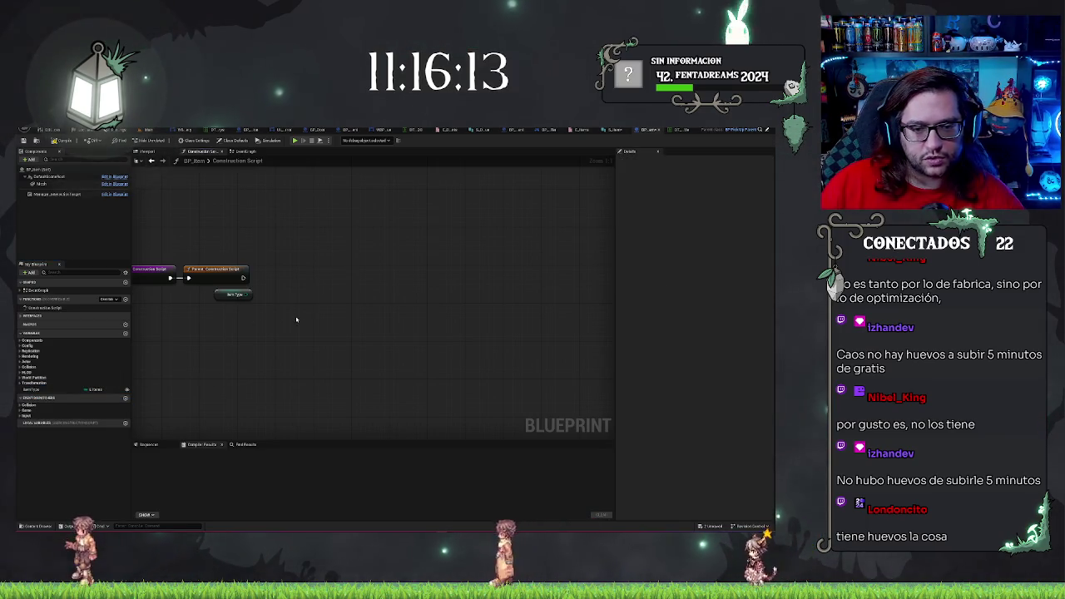
left_click_drag(243, 277, 281, 281)
type("get data")
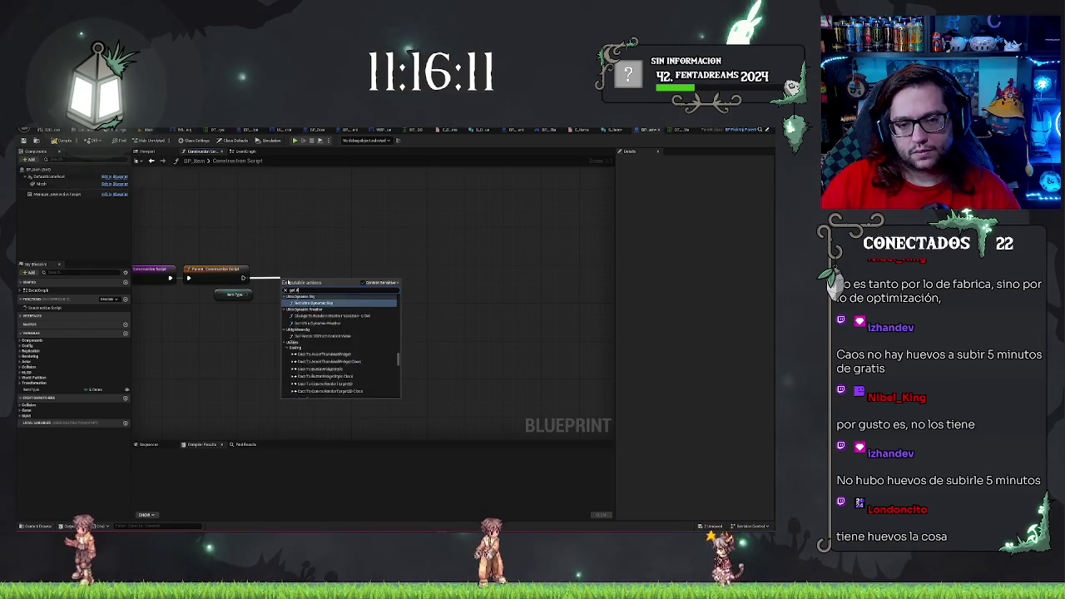
type(" table ro")
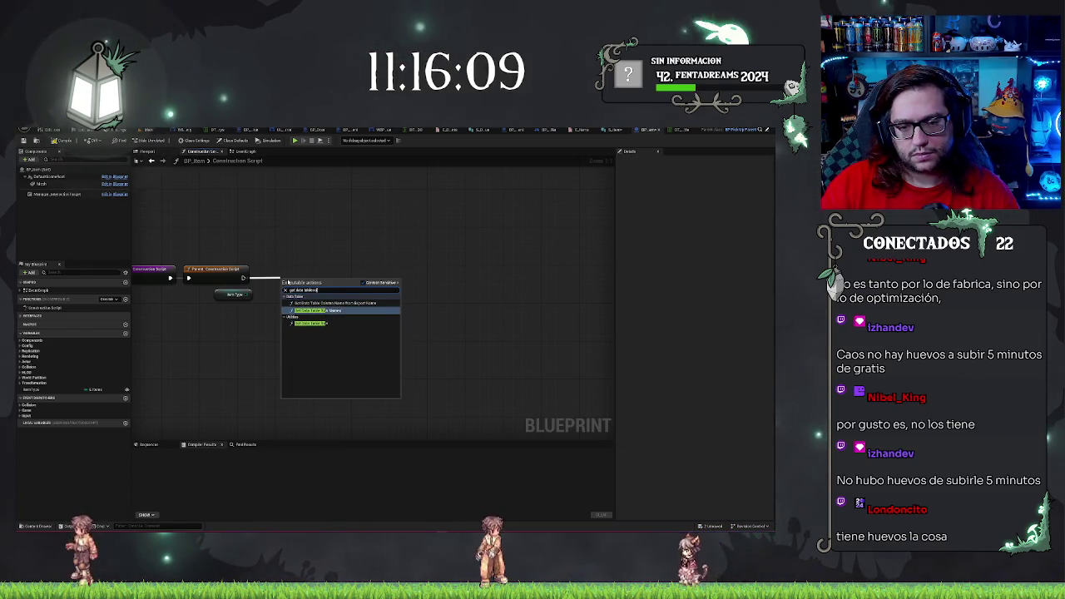
type("w")
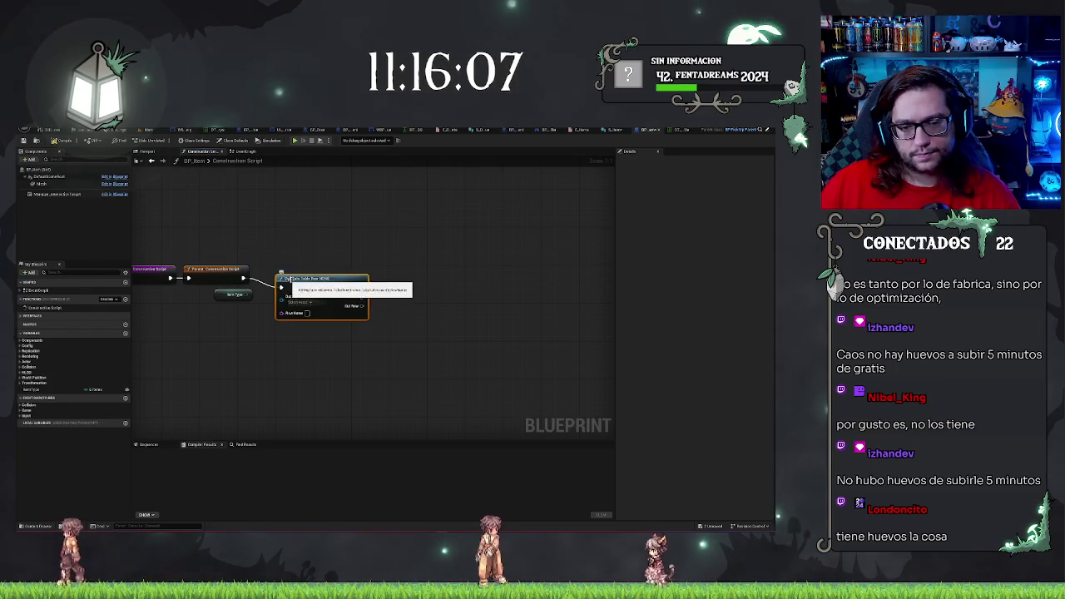
left_click_drag(287, 279, 295, 270)
- Feed Item Type into Row Name through a conversion node
left_click_drag(244, 297, 224, 332)
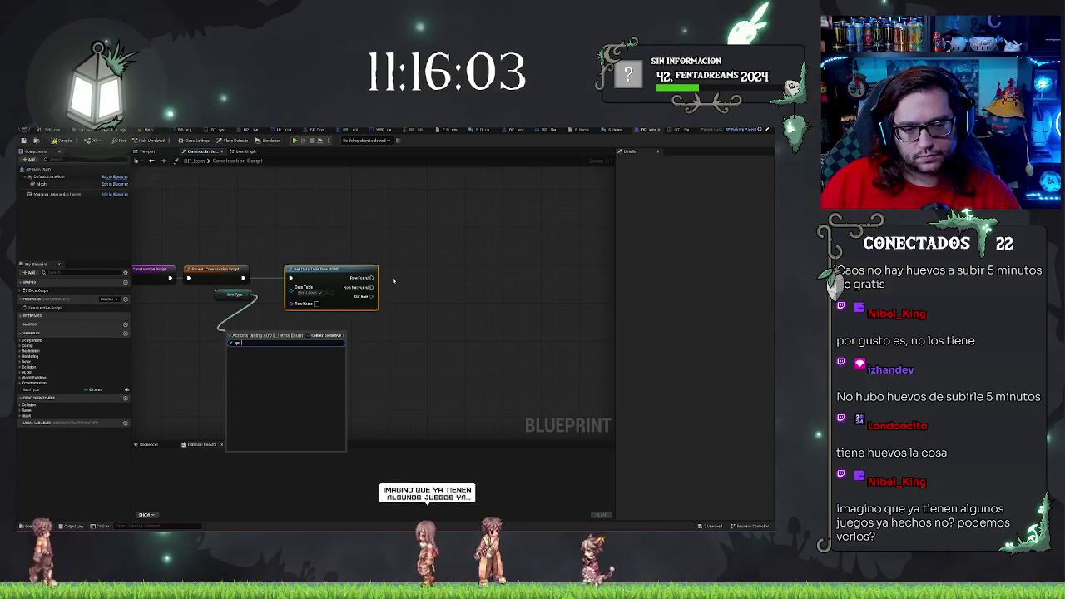
type("row")
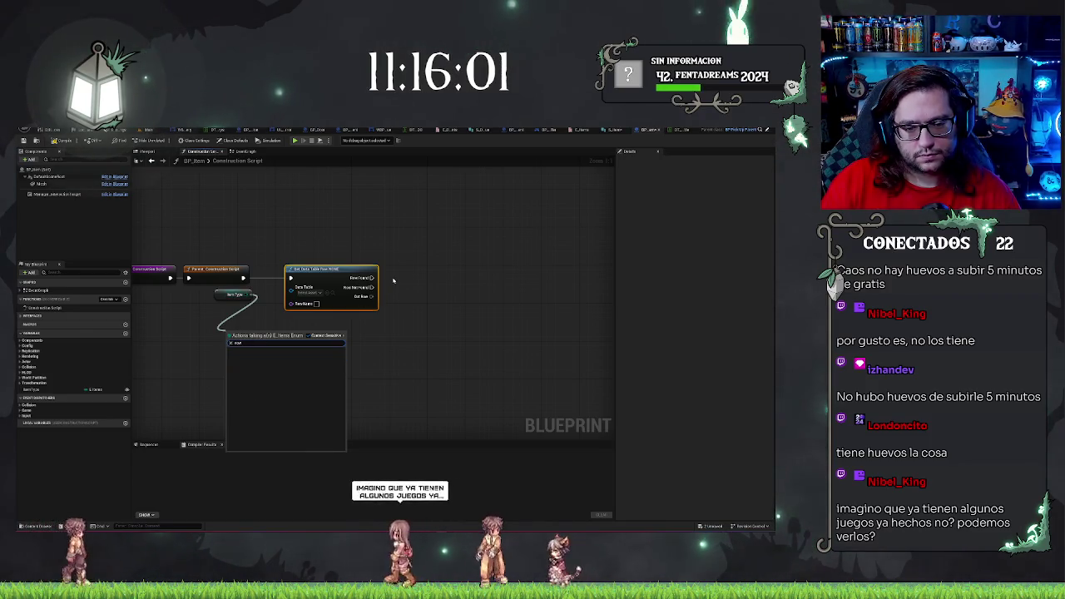
key("Return")
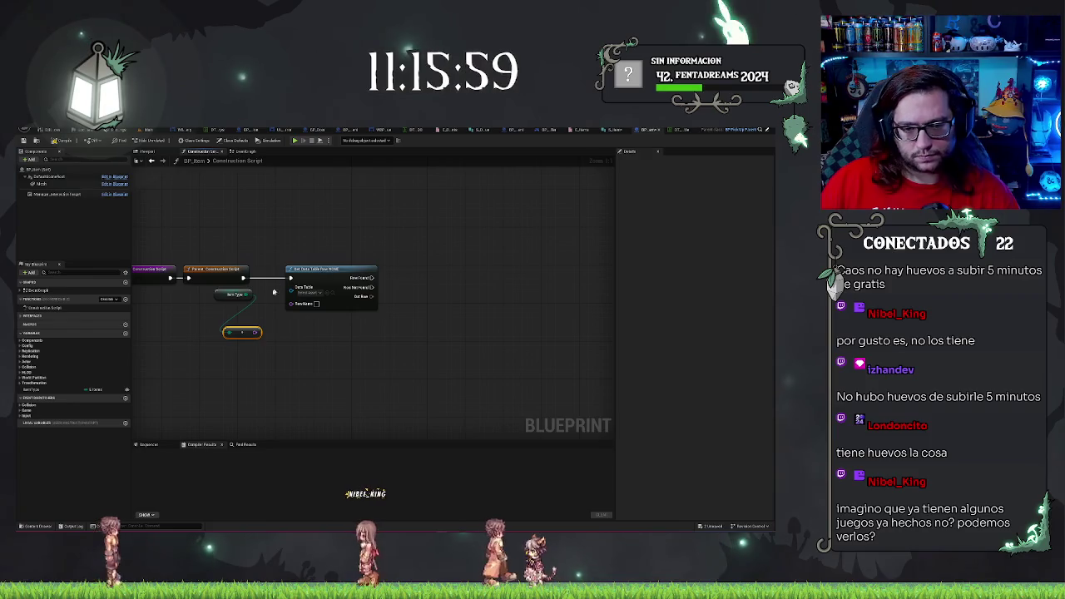
mouse_move(291, 303)
left_mouse_down()
mouse_move(245, 333)
mouse_move(237, 309)
mouse_move(264, 302)
mouse_move(210, 306)
mouse_move(330, 316)
left_mouse_up()
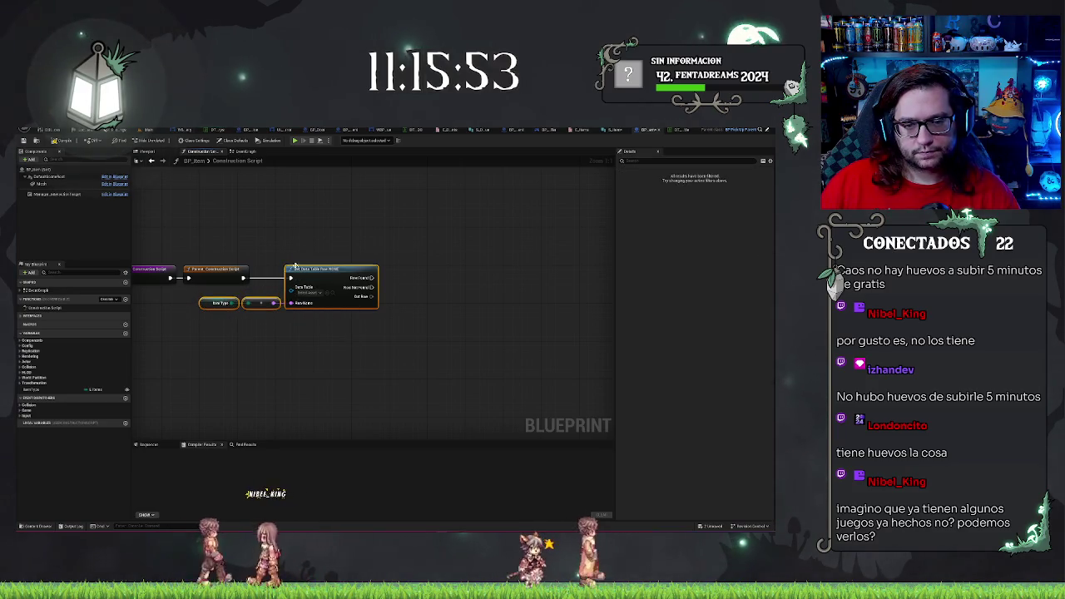
left_click(389, 351)
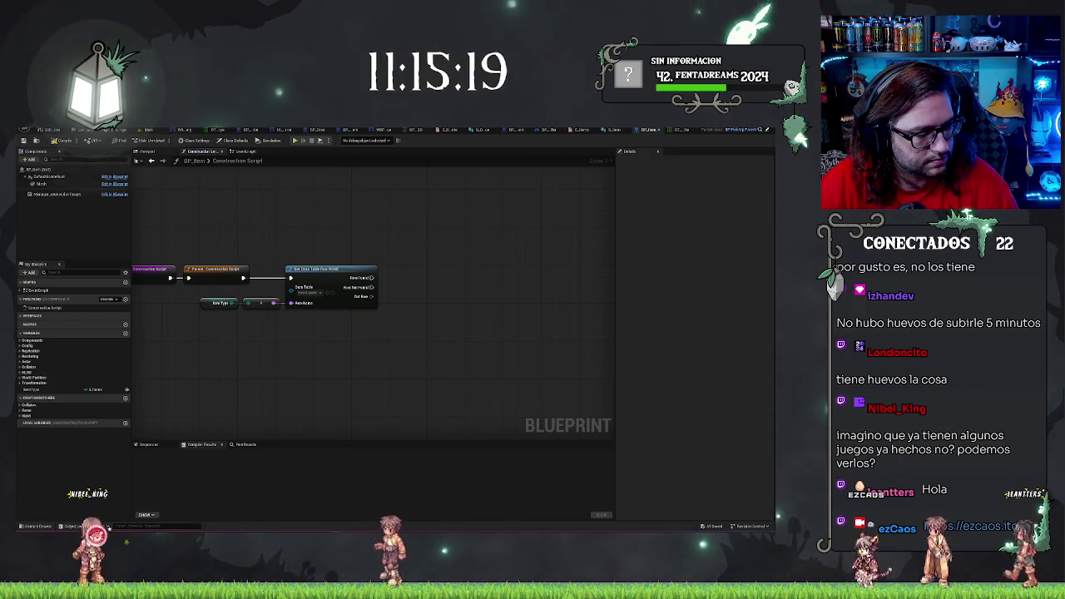
key("super")
type("steam")
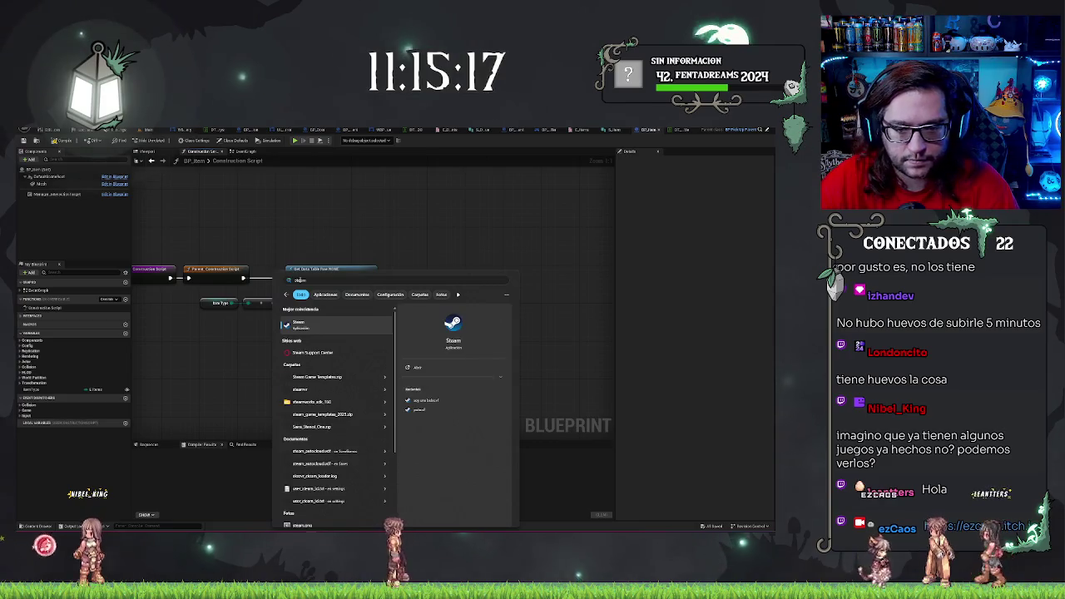
key("Return")
double_click(178, 209)
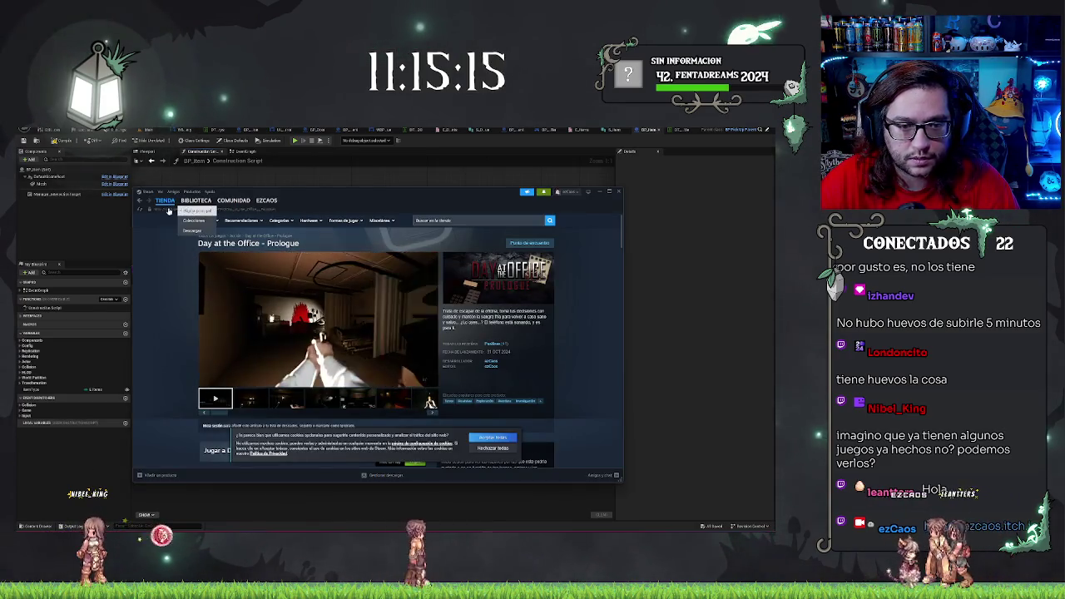
key("ctrl+c")
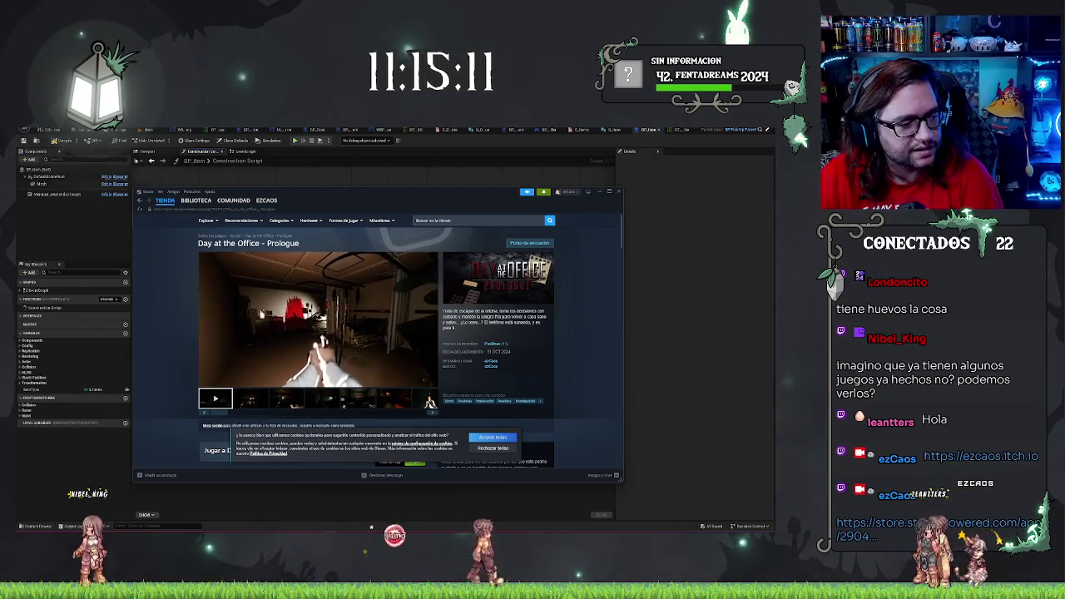
key("alt+Tab")
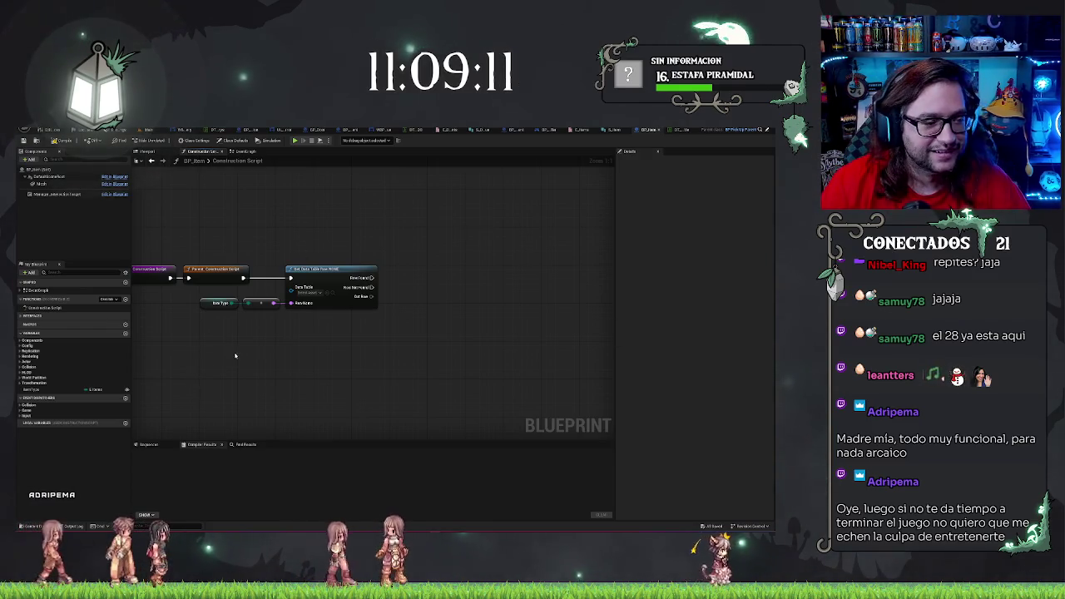
- Set the Get Data Table Row node's data table to DT_ItemTable
left_click_drag(304, 300, 351, 292)
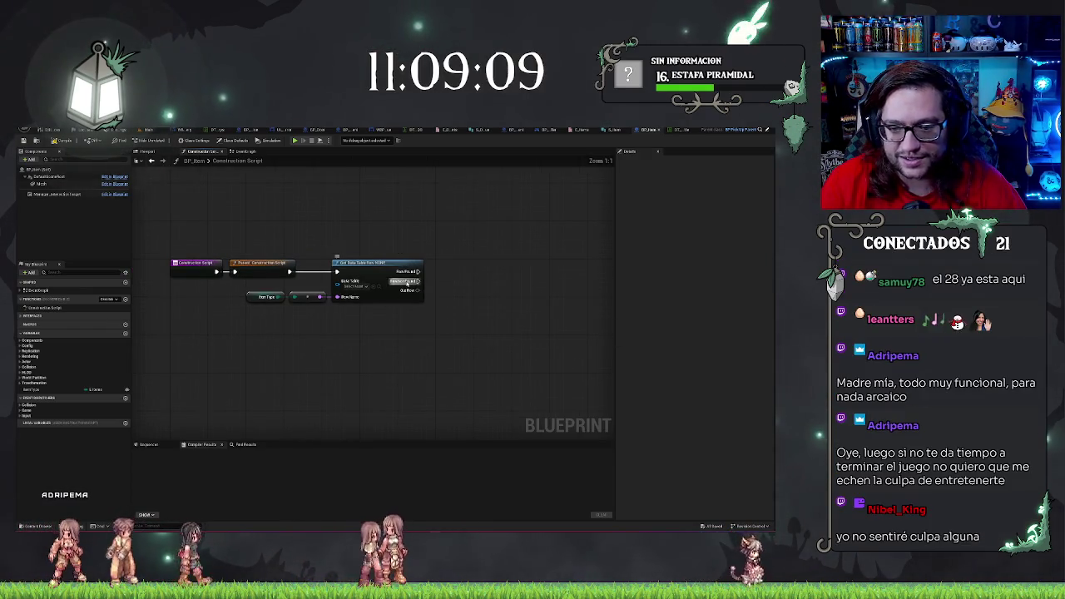
left_click(353, 287)
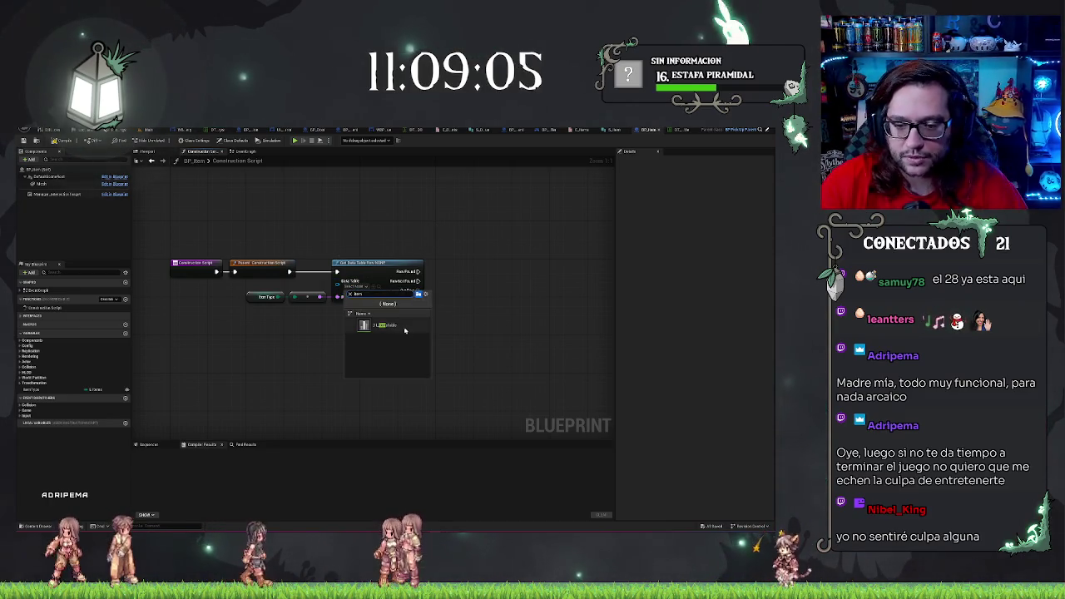
left_click(403, 329)
- Add a Break S Item node from Out Row and search 'set static mesh' from its Mesh pin
left_click_drag(308, 229, 277, 230)
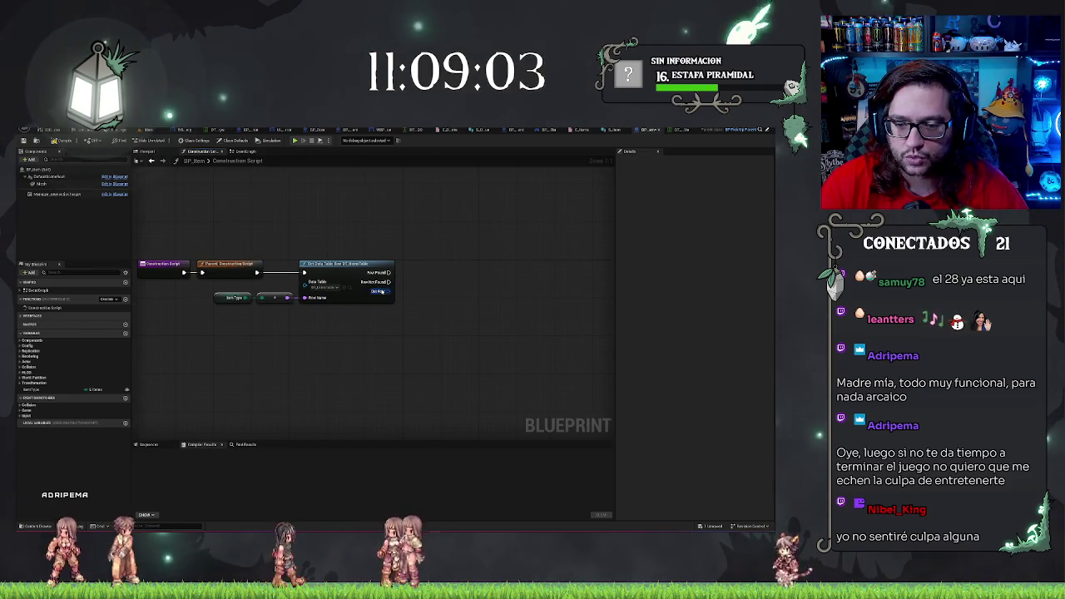
left_click_drag(394, 290, 419, 297)
type("break")
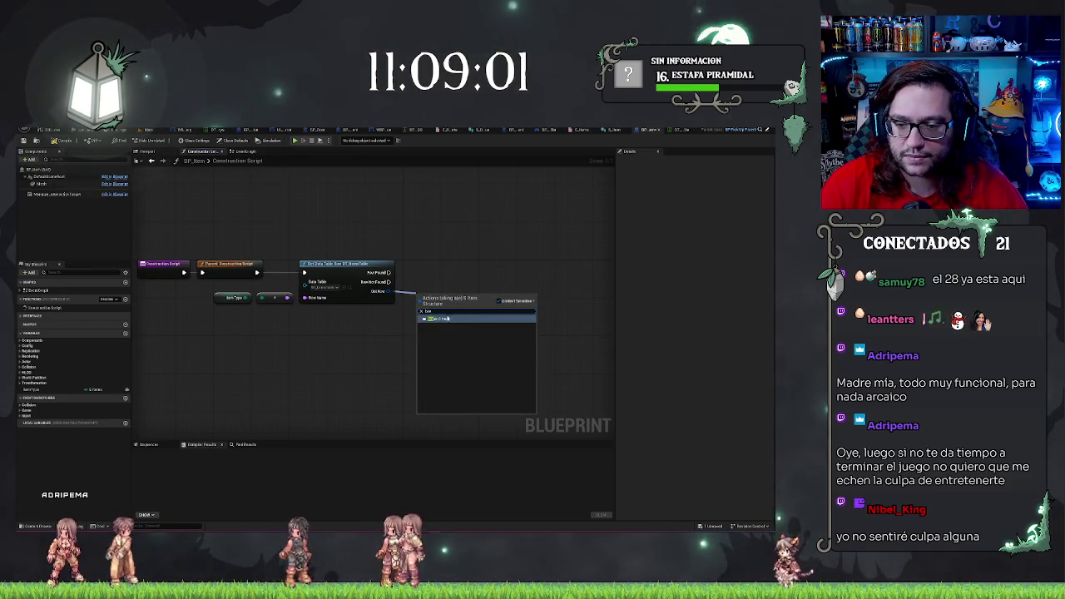
key("Return")
left_click_drag(436, 302, 420, 326)
left_click(426, 288)
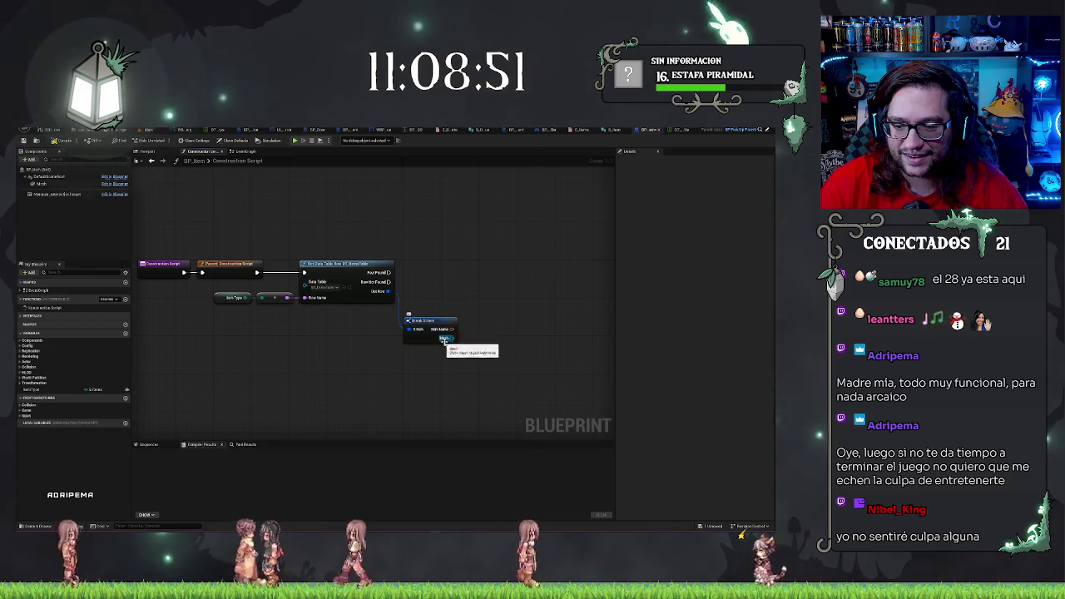
left_click_drag(444, 339, 483, 287)
type("set static")
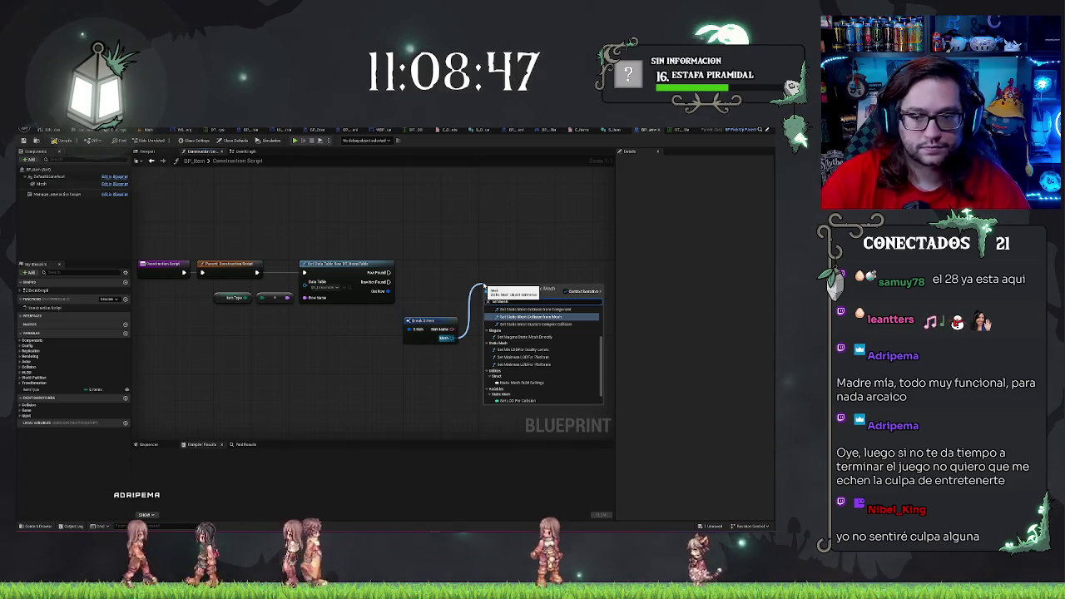
type(" mesh")
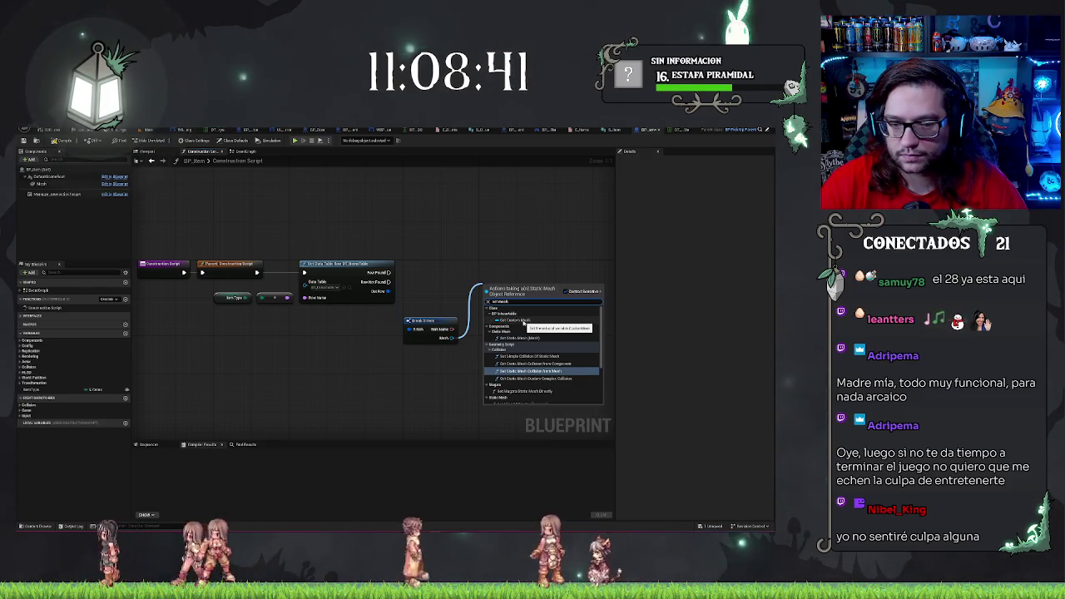
- Add a Set Custom Mesh node fed by the row's Mesh and run it from Row Found
left_click(523, 323)
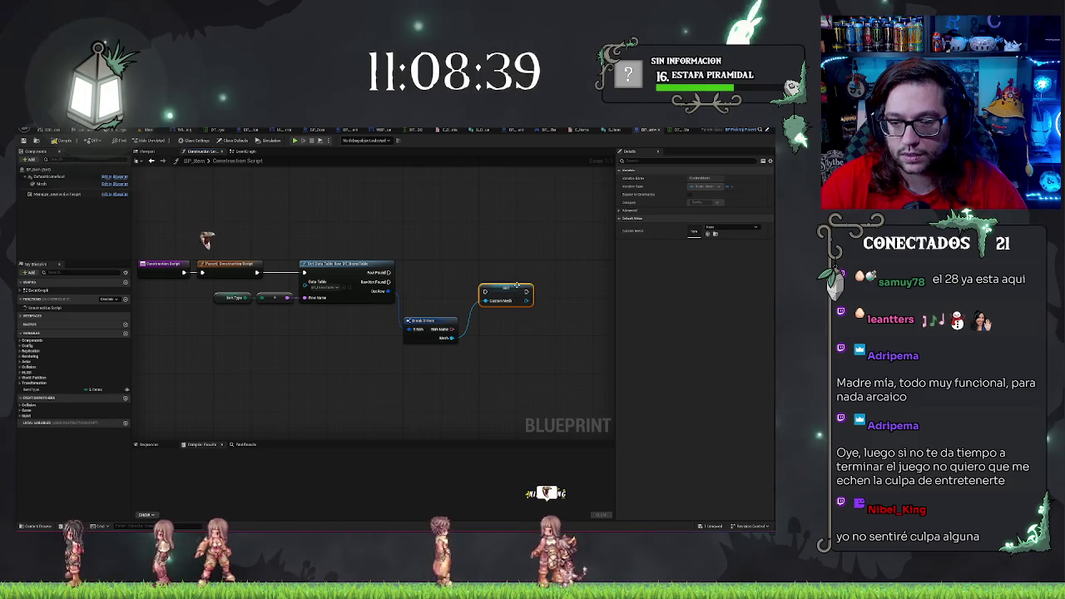
left_click_drag(517, 285, 512, 266)
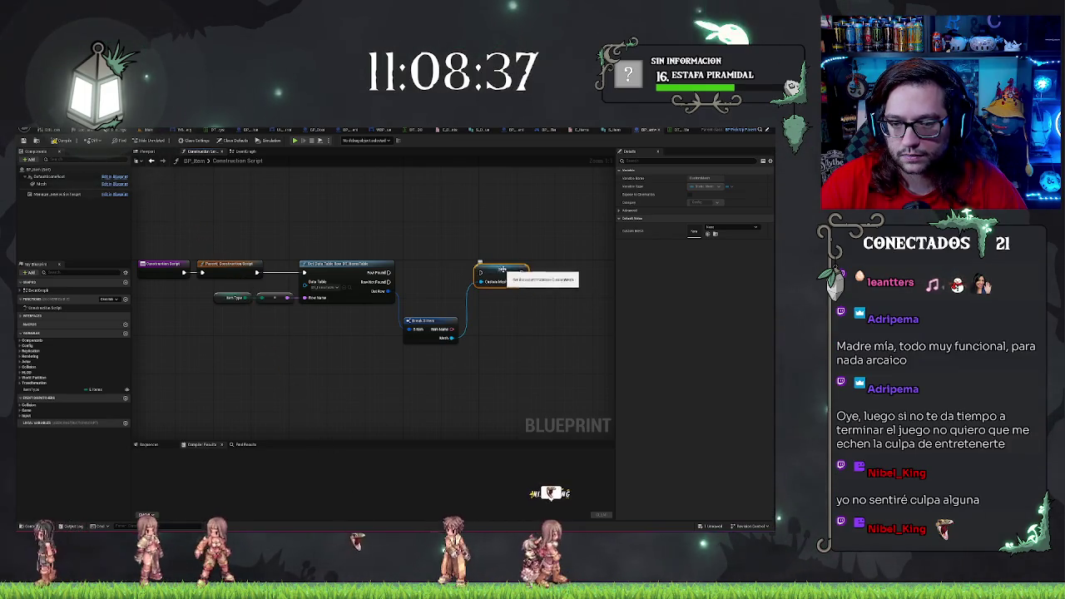
left_click_drag(390, 272, 480, 273)
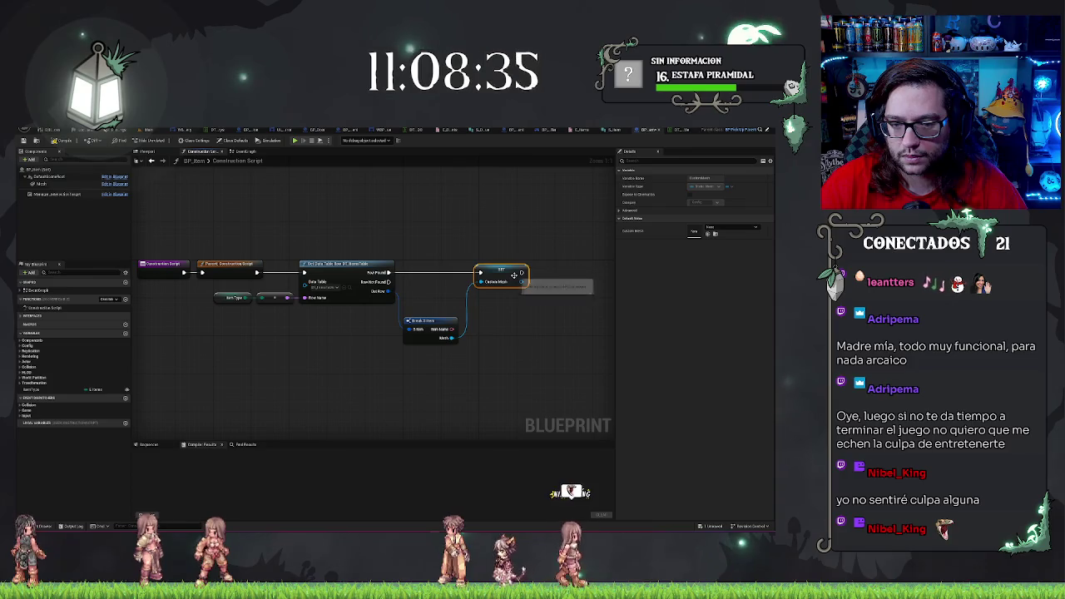
left_click(201, 272, "alt")
- Move the Parent Construction Script call after Set Custom Mesh, tidy the nodes, and save BP_Item
left_click(256, 272, "alt")
mouse_move(247, 267)
left_mouse_down()
mouse_move(576, 266)
mouse_move(547, 272)
left_mouse_up()
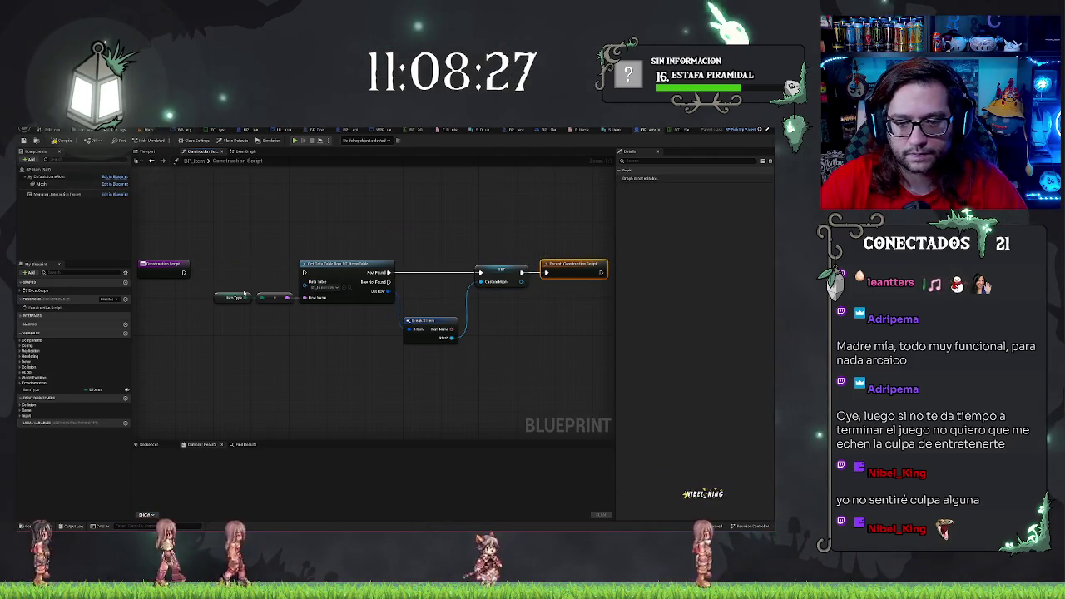
mouse_move(257, 233)
left_mouse_down()
mouse_move(634, 413)
mouse_move(351, 357)
mouse_move(183, 247)
mouse_move(526, 366)
mouse_move(459, 367)
left_mouse_up()
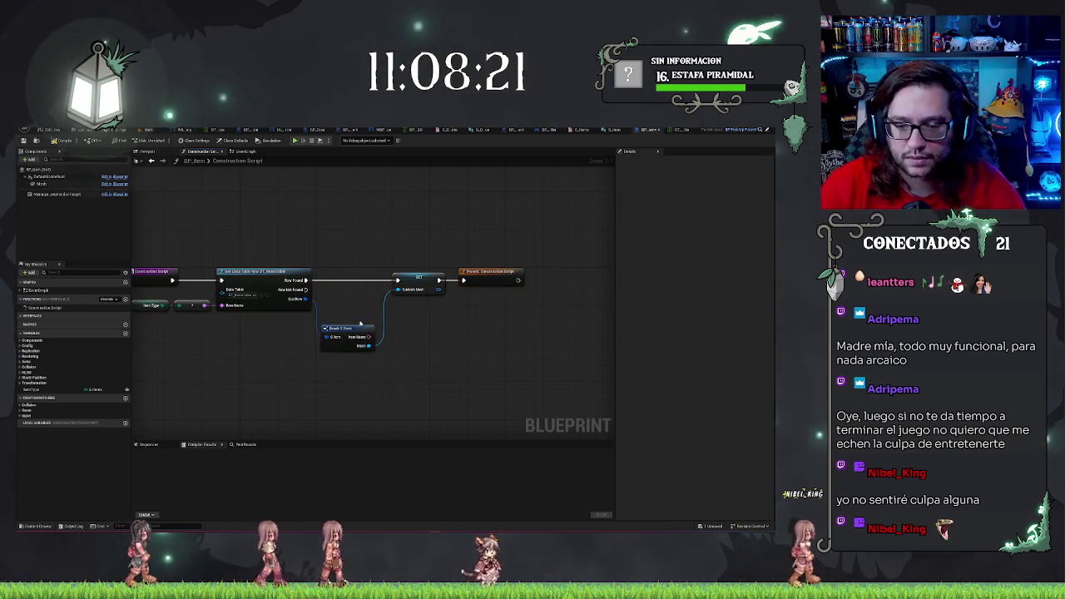
left_click_drag(354, 330, 353, 291)
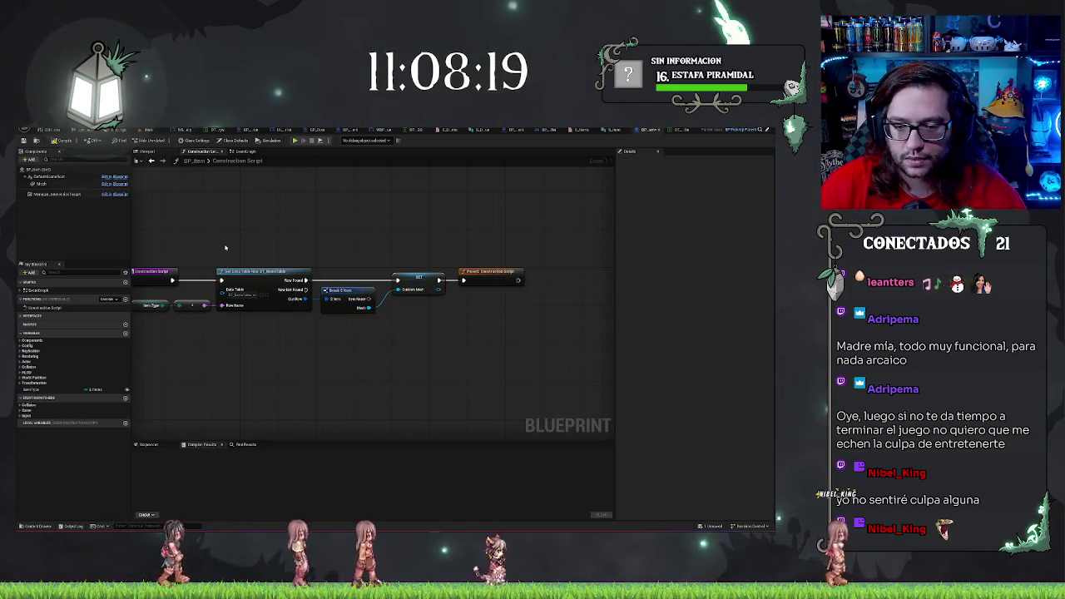
left_click_drag(345, 354, 371, 353)
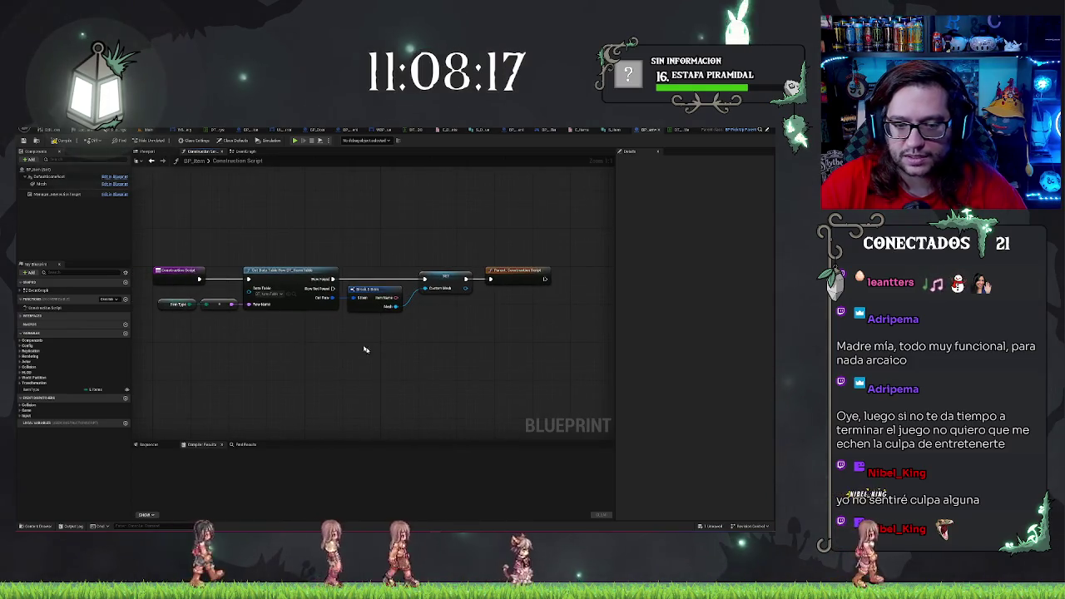
key("ctrl+s")
left_click(27, 140)
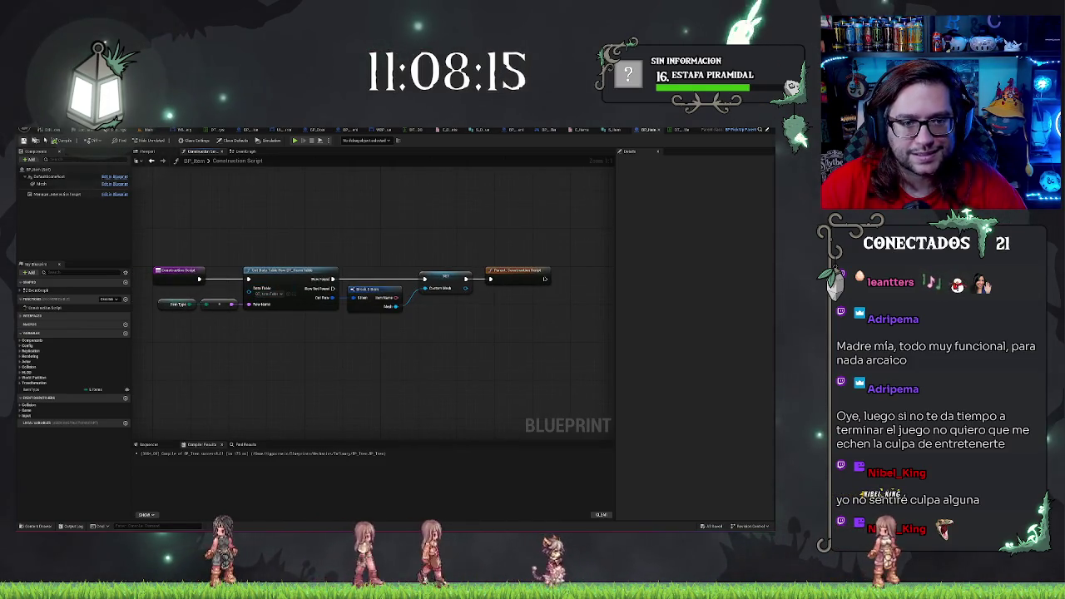
left_click(161, 130)
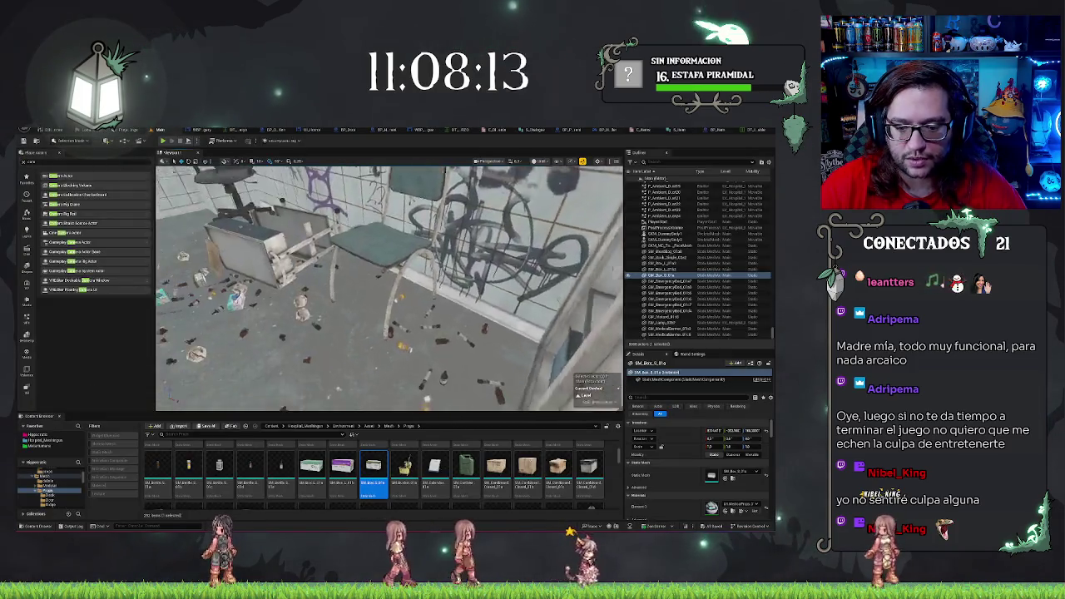
- Change the ItemType variable's default to another item type, then compile and save BP_Item
left_click(715, 129)
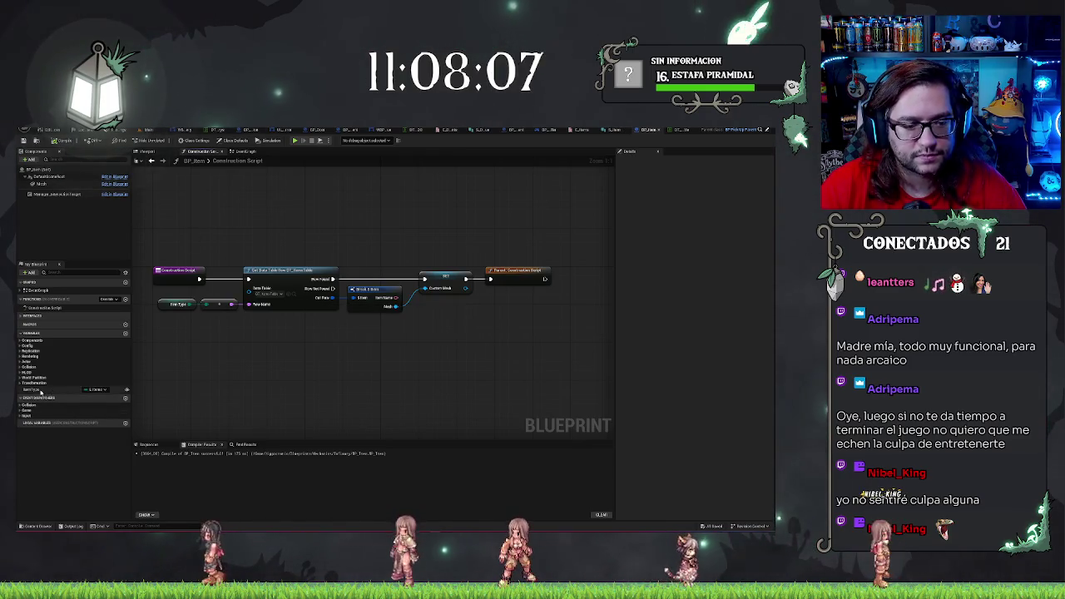
left_click(37, 389)
left_click(703, 283)
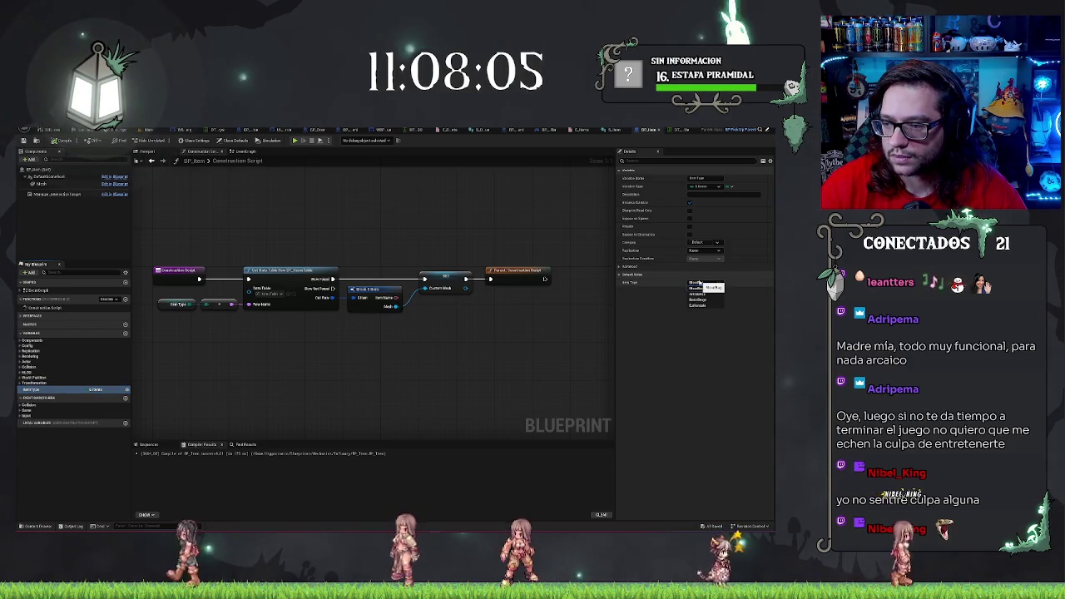
left_click(697, 292)
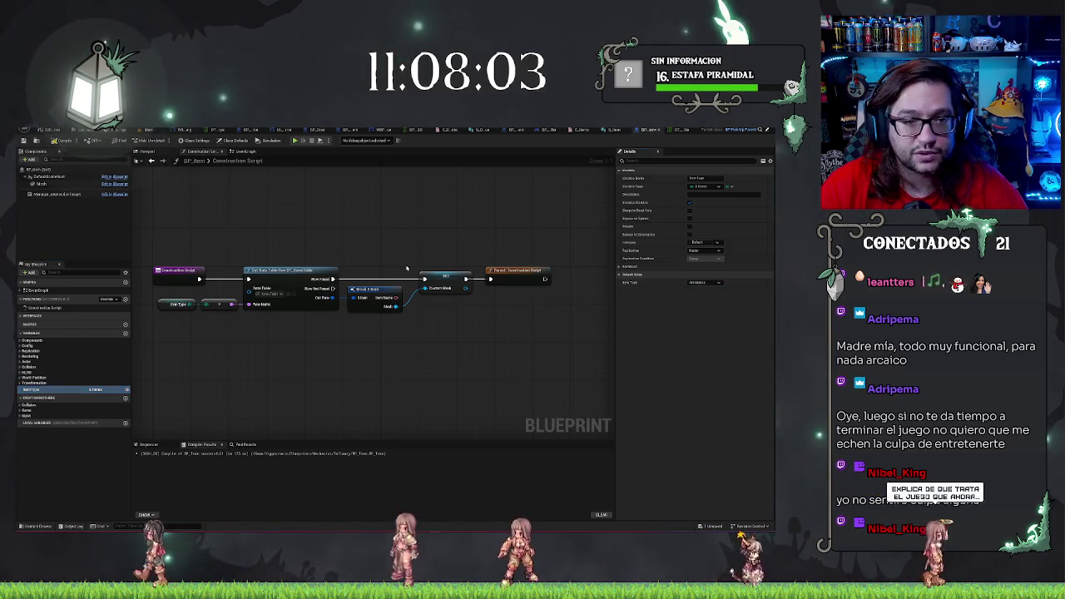
key("ctrl+s")
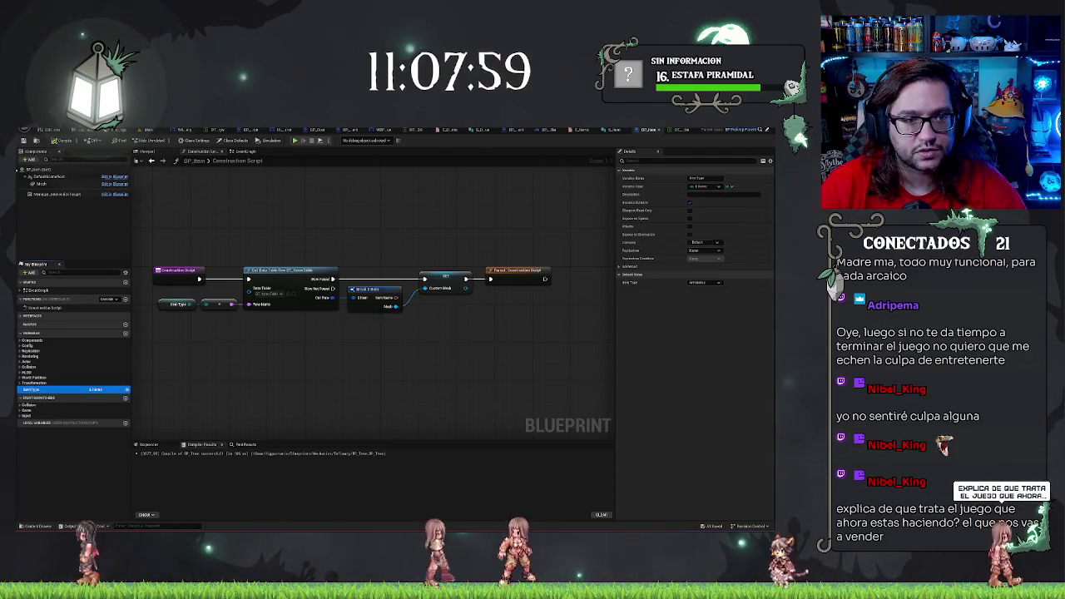
key("ctrl+Tab")
- Select the placed BP_Item in the level and open its Item Type choices in Details
key("w")
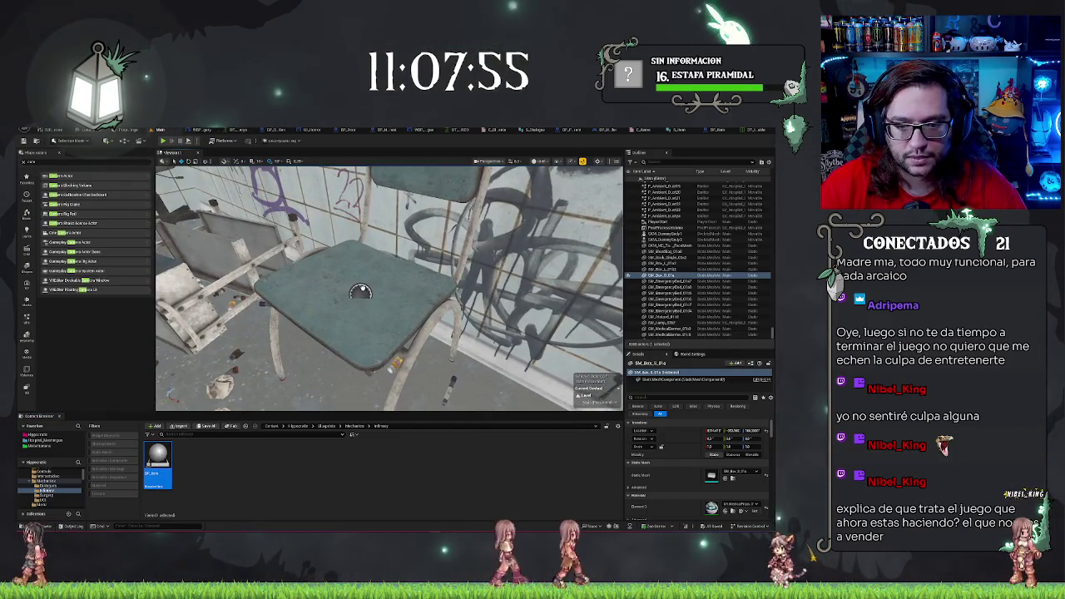
left_click(360, 291)
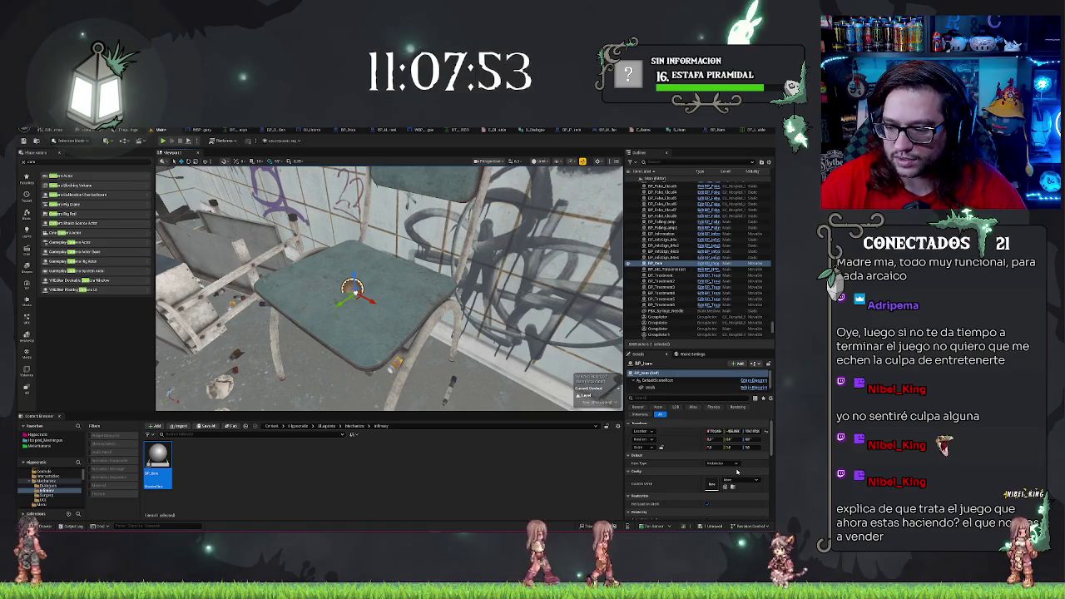
left_click(731, 464)
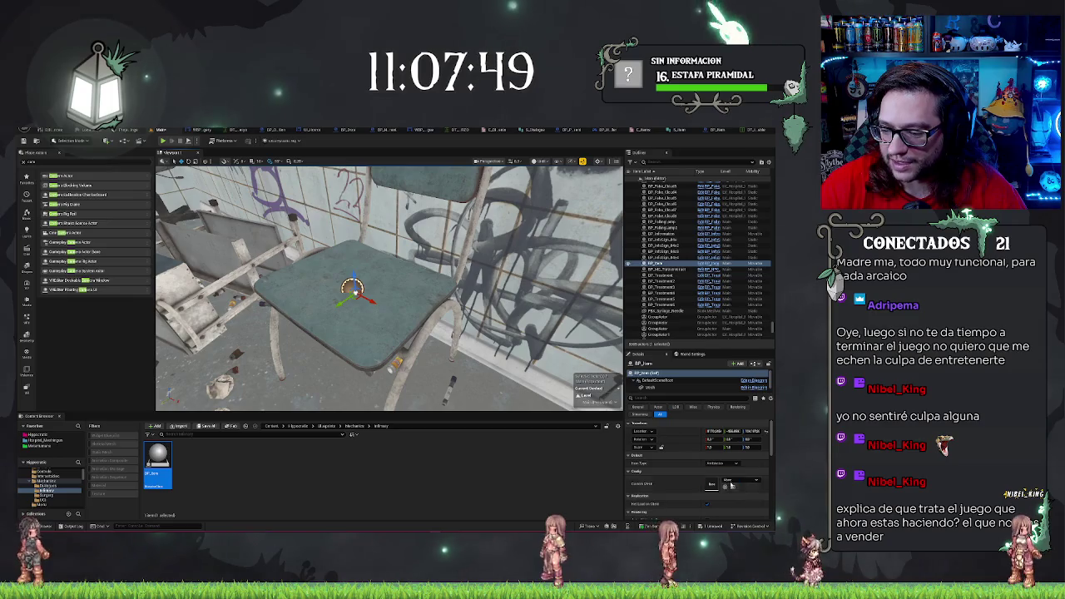
key("d")
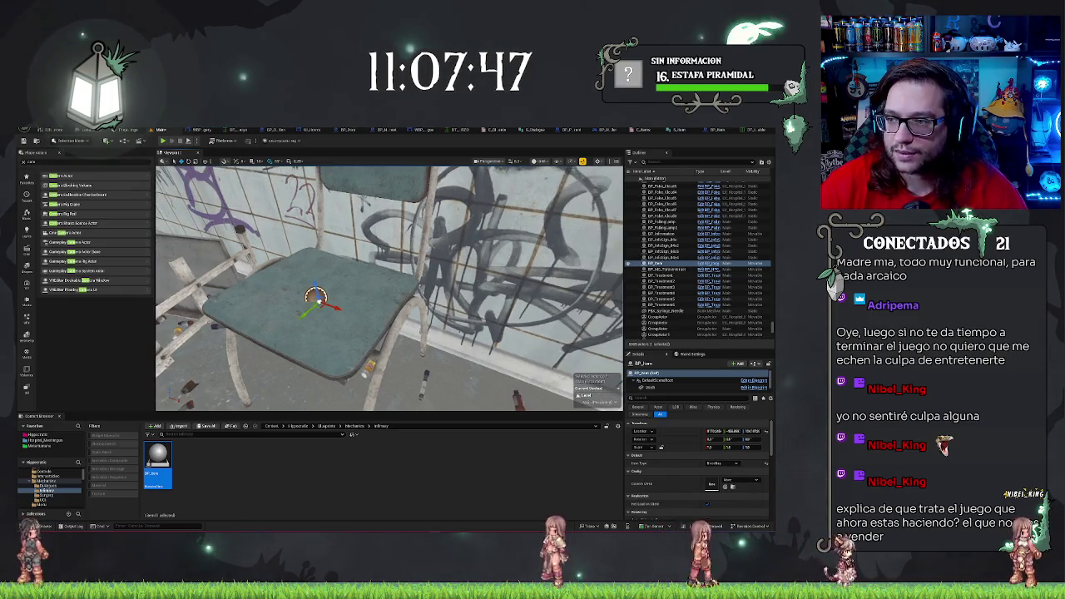
left_click(721, 131)
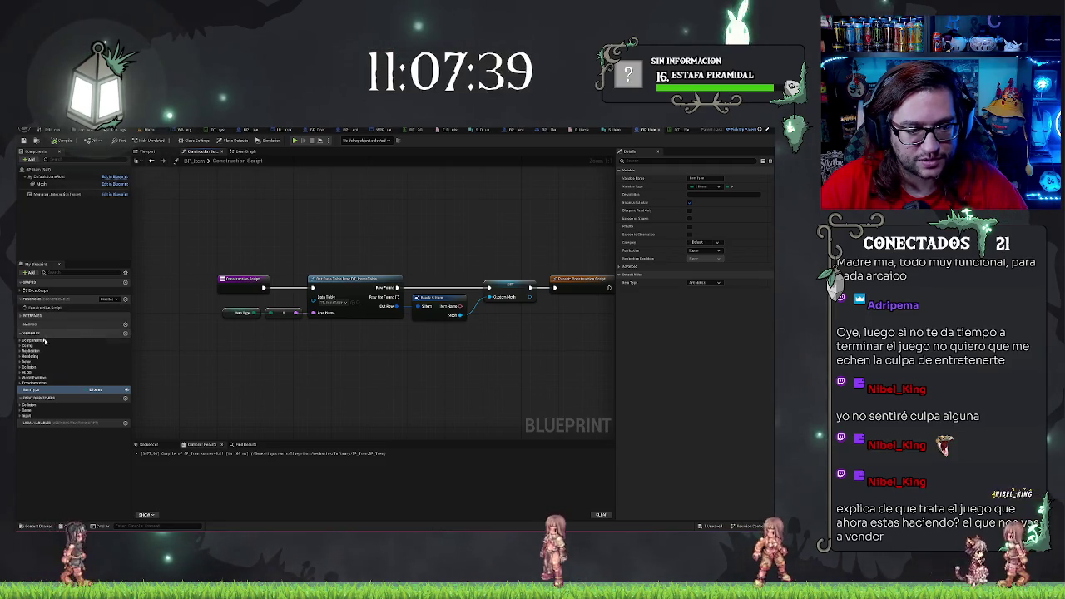
- Expand the Config category in My Blueprint and move the ItemType variable into it
left_click(125, 273)
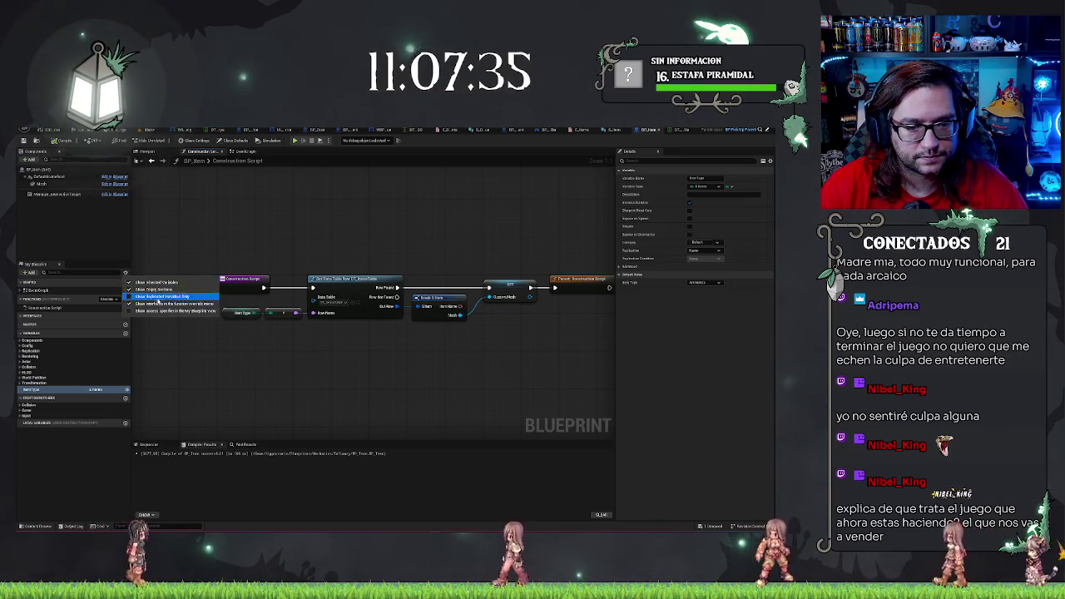
left_click(76, 459)
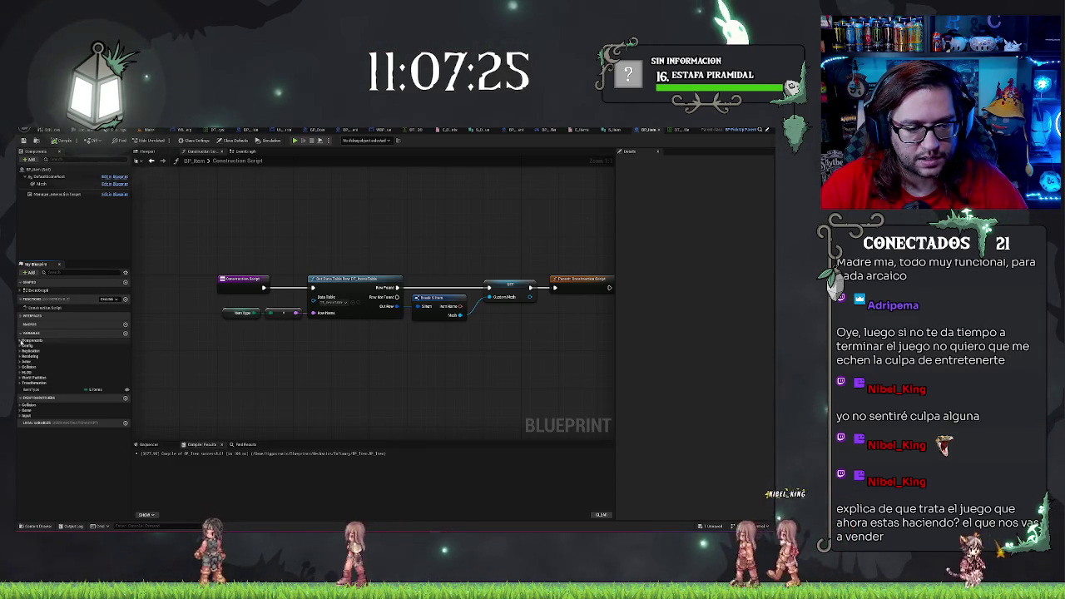
left_click(20, 346)
left_click(37, 352)
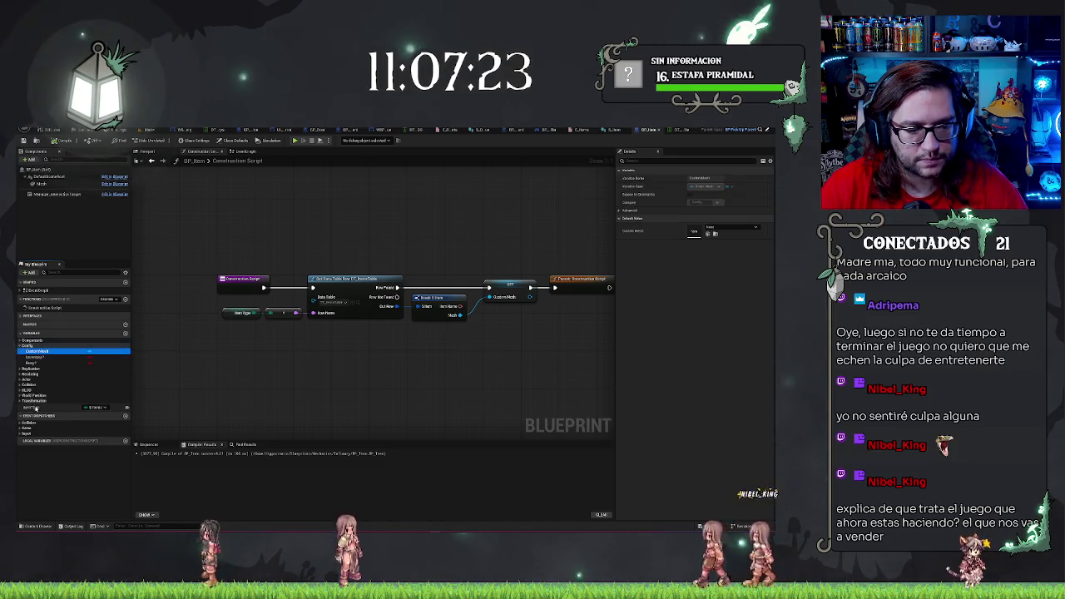
left_click_drag(35, 408, 28, 347)
left_click(37, 359)
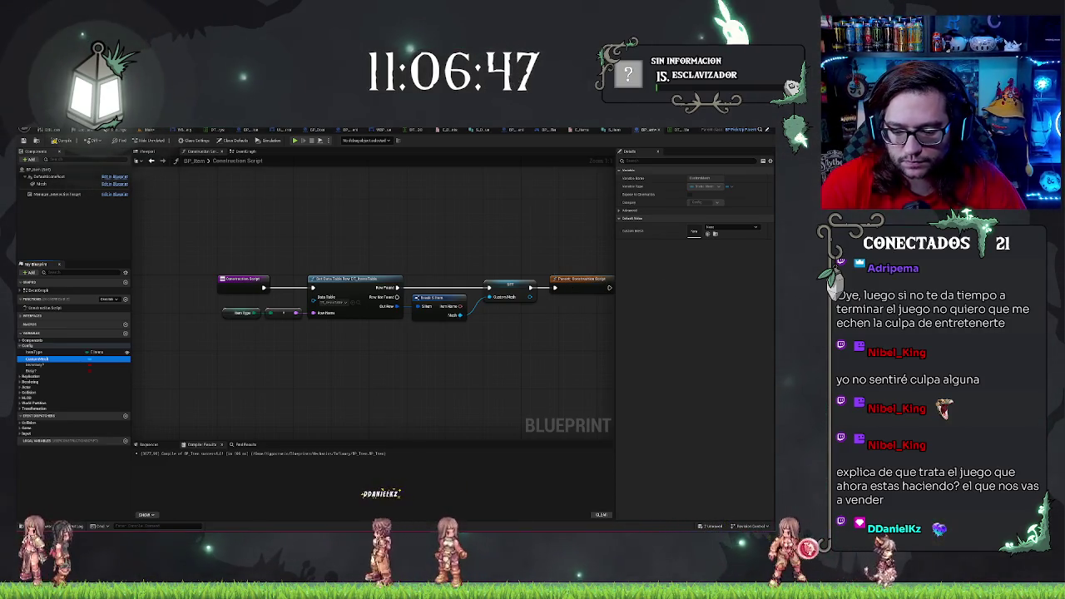
left_click(442, 364)
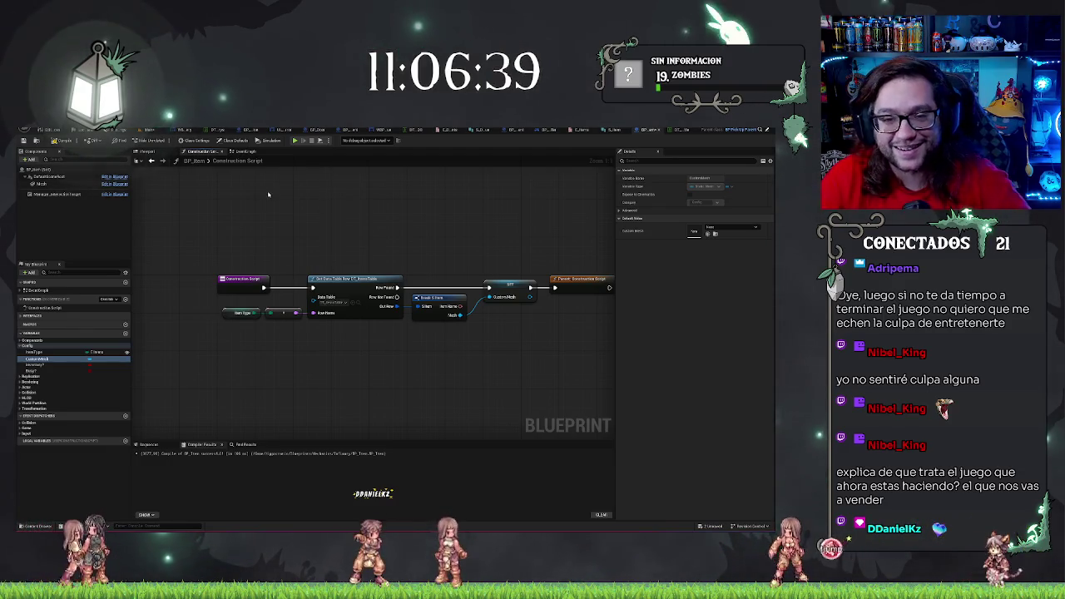
- Back in the Main level tab, tilt the view toward the ceiling and launch Play In Editor
left_click(154, 130)
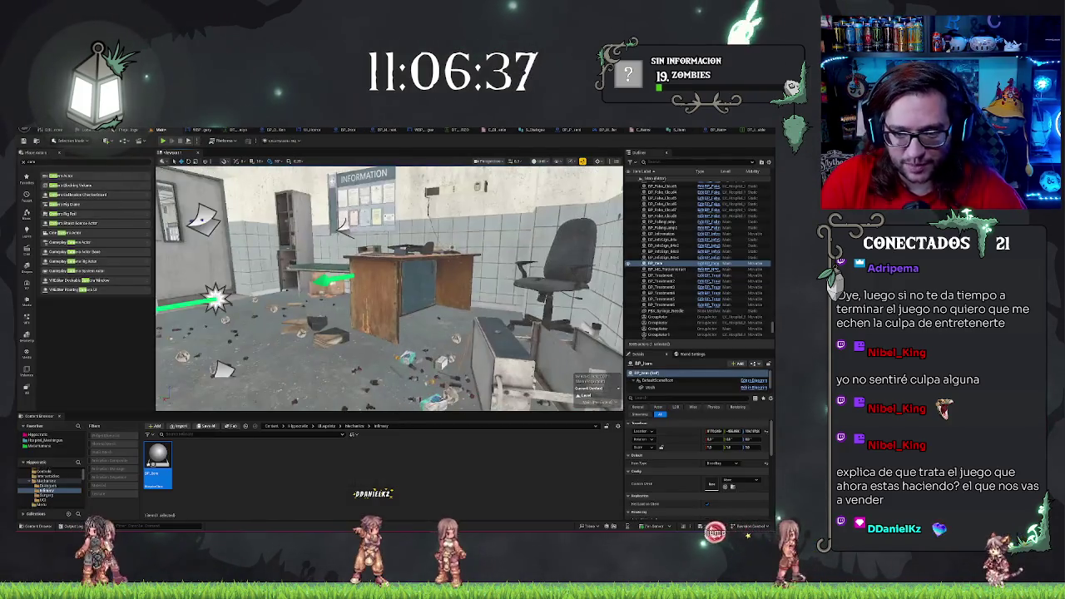
left_click_drag(350, 275, 153, 176)
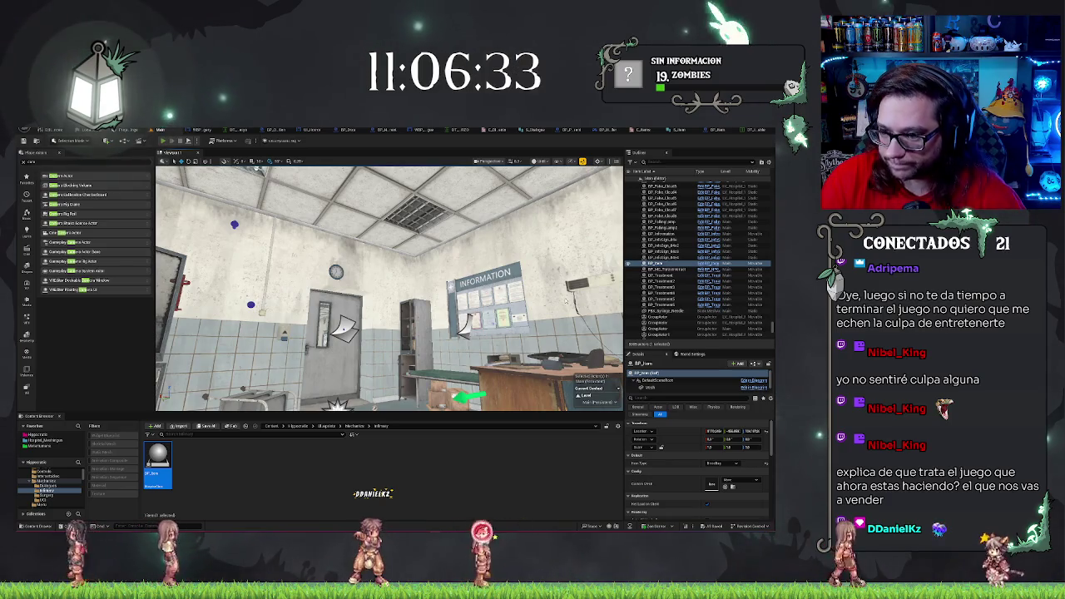
key("alt+p")
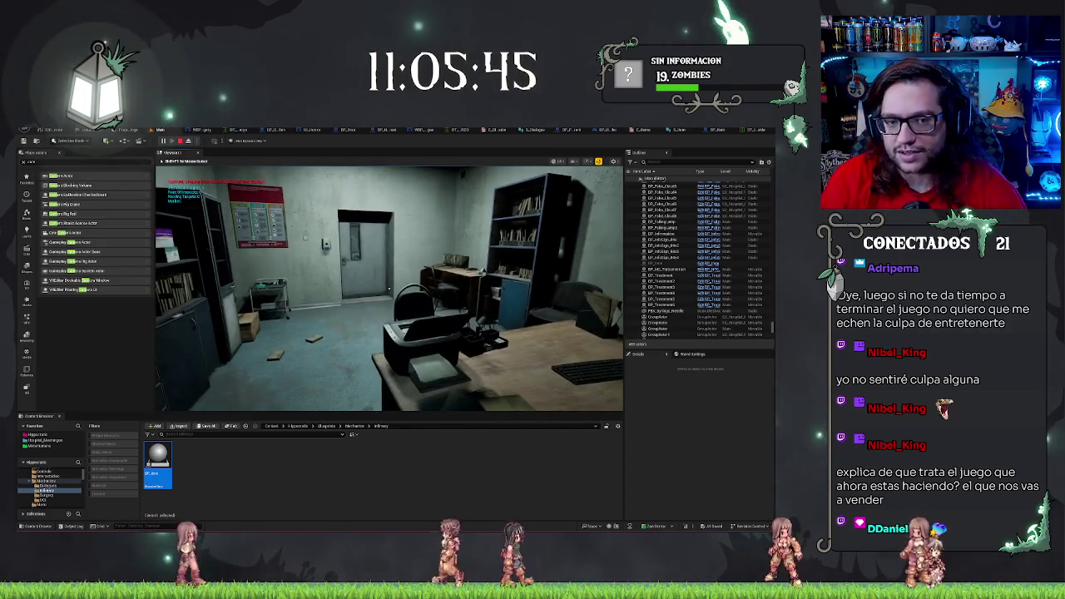
- Look around the office desk and bookshelves, then walk out through the doorway
key("w")
key("w")
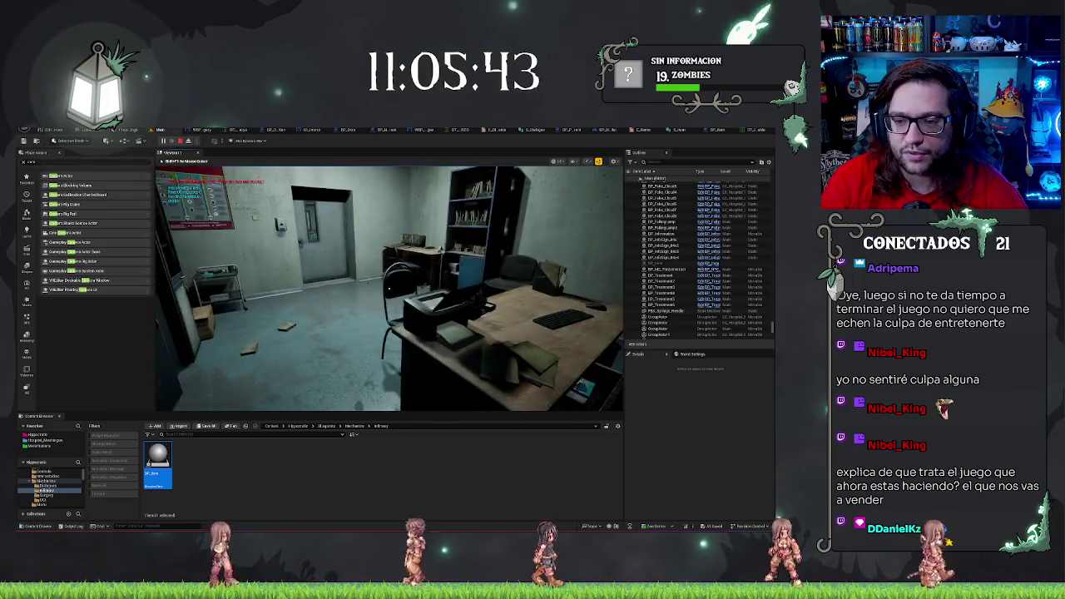
key("a")
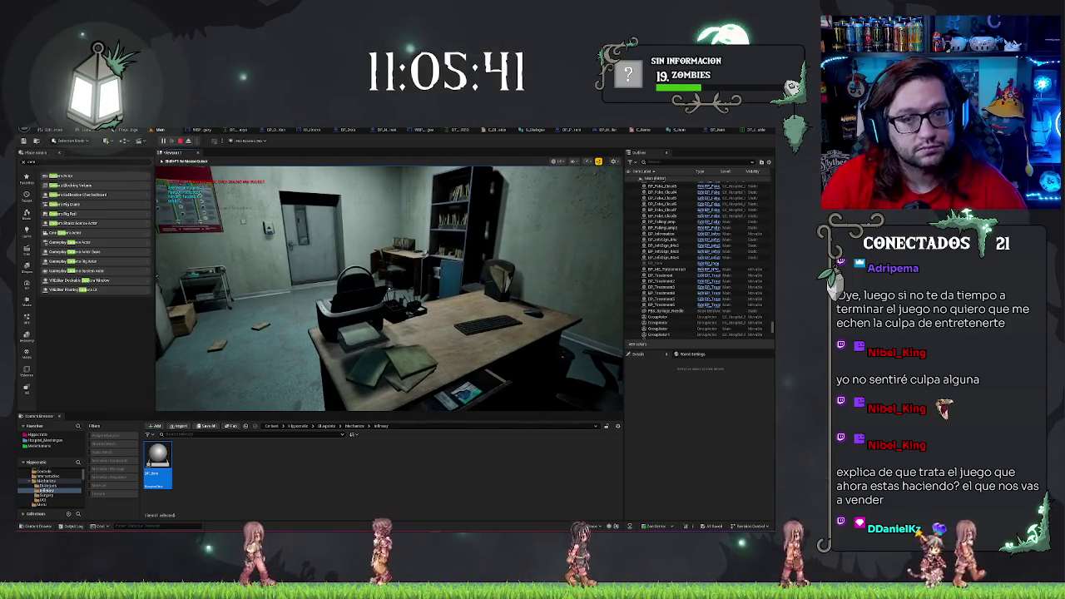
key("w")
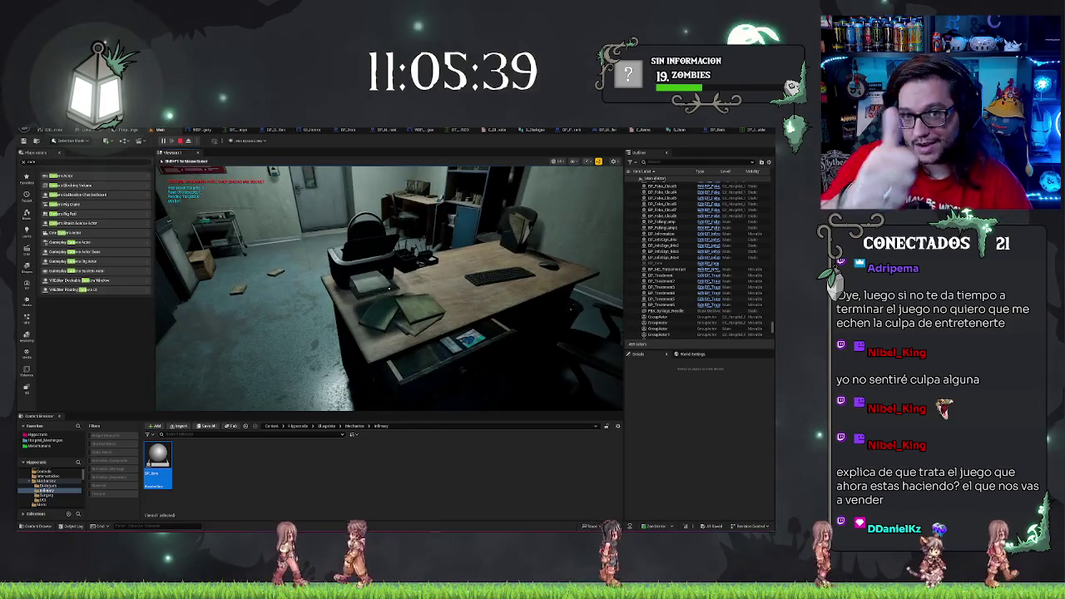
key("s")
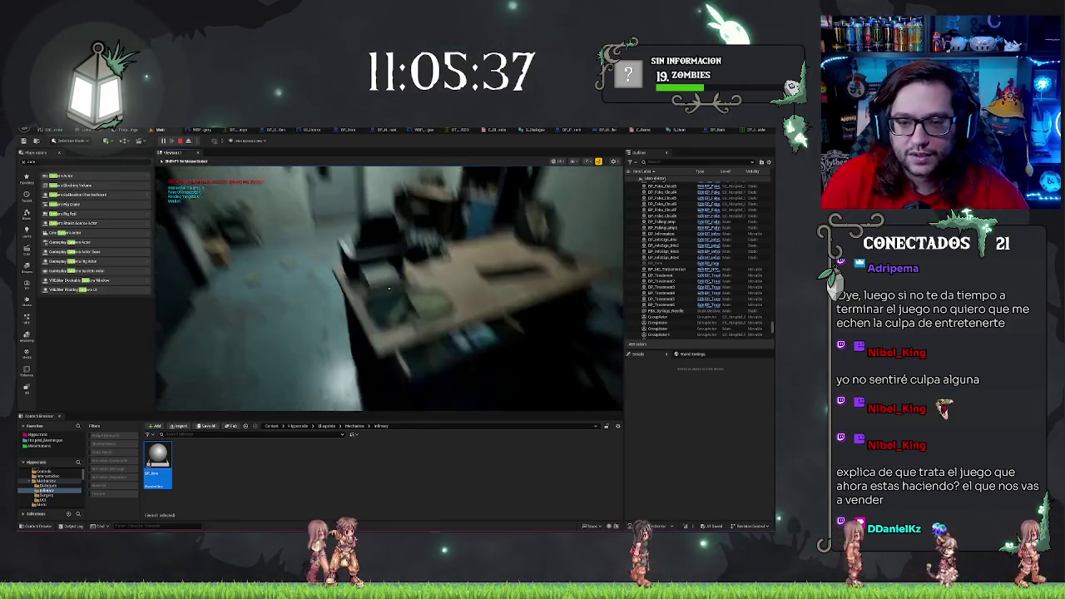
key("w")
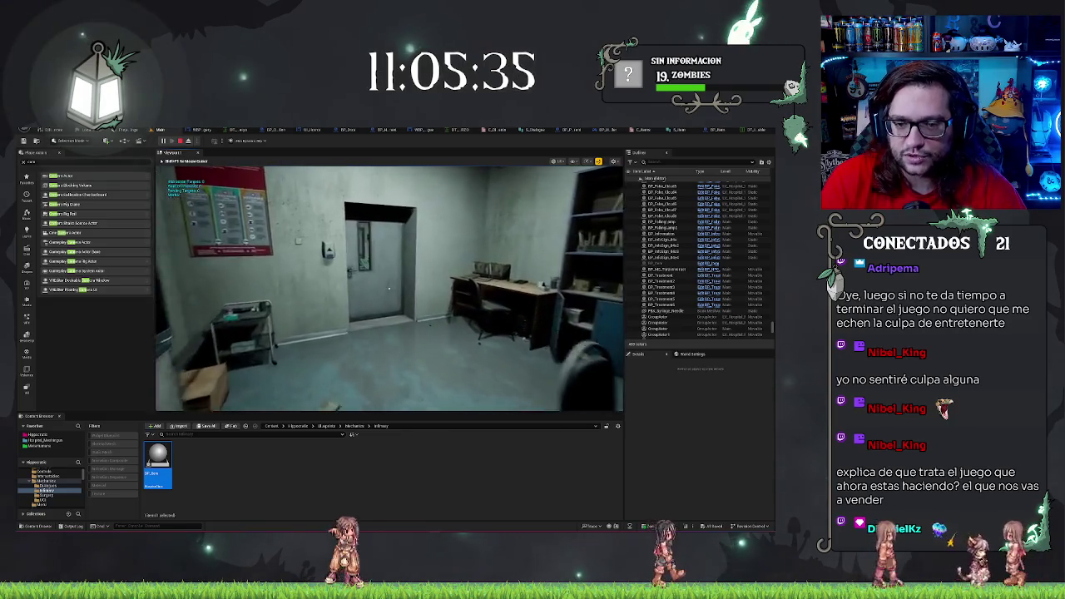
key("s")
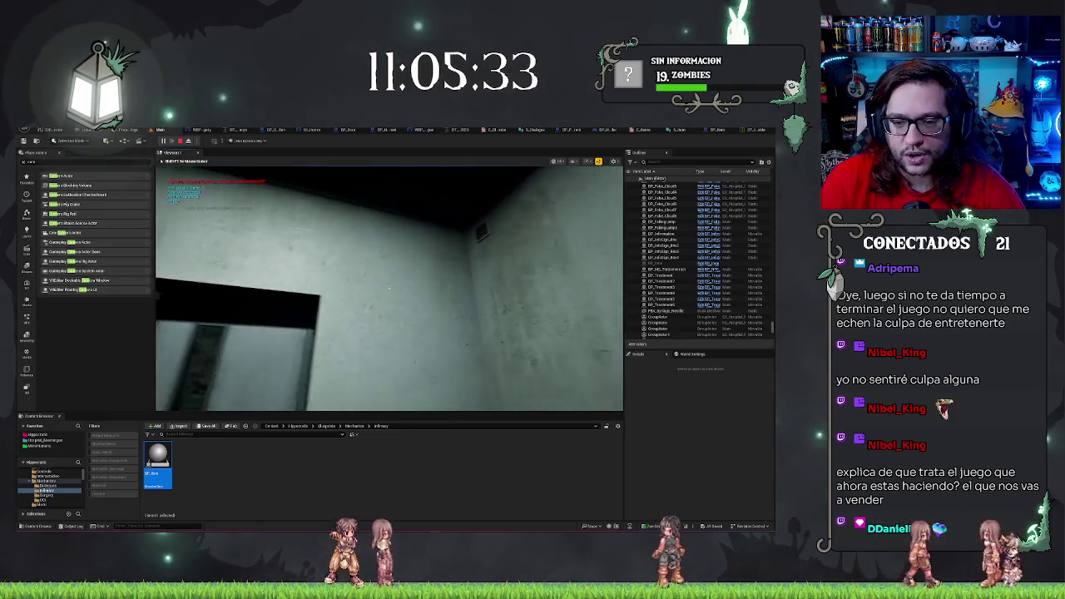
key("s")
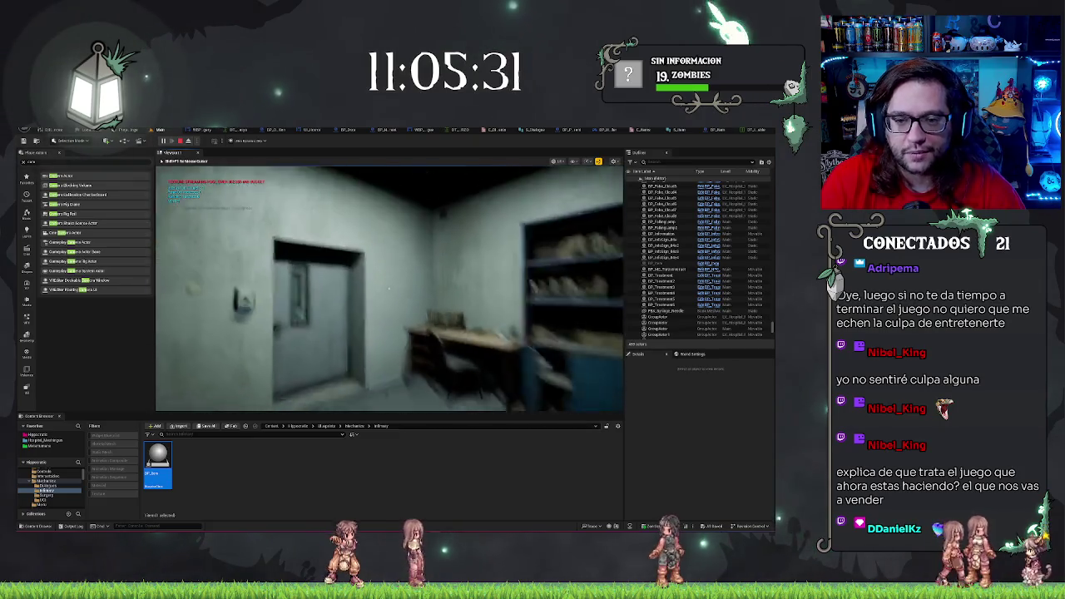
key("w")
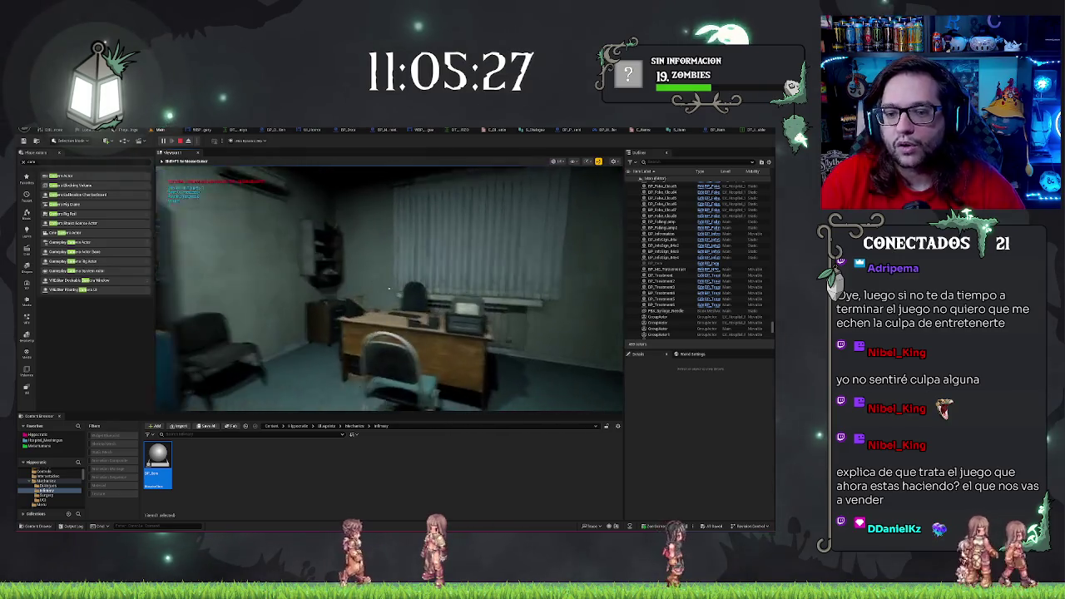
key("w")
key("s")
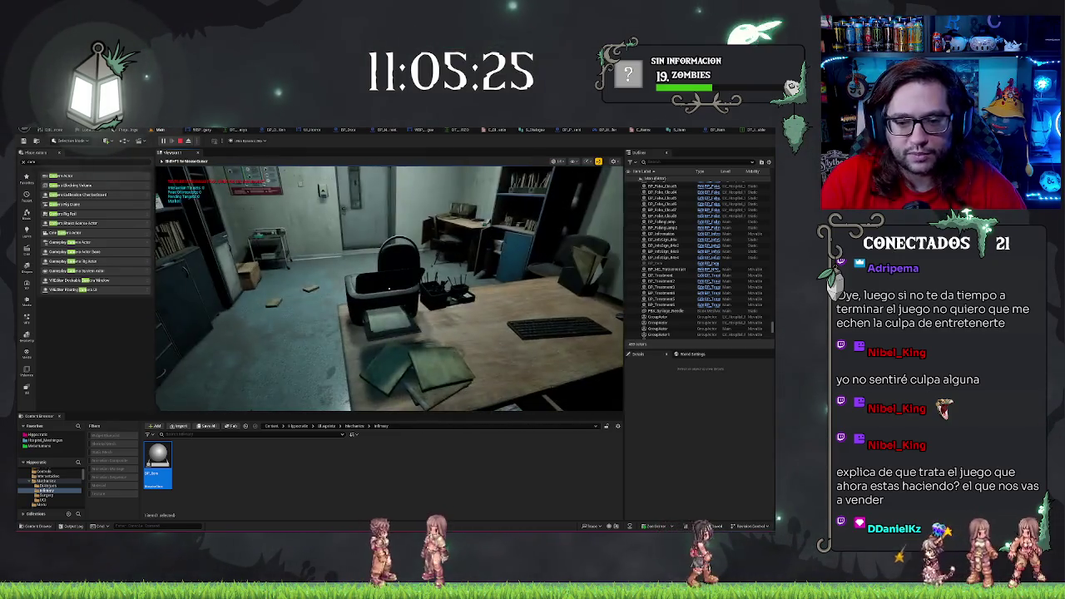
key("w")
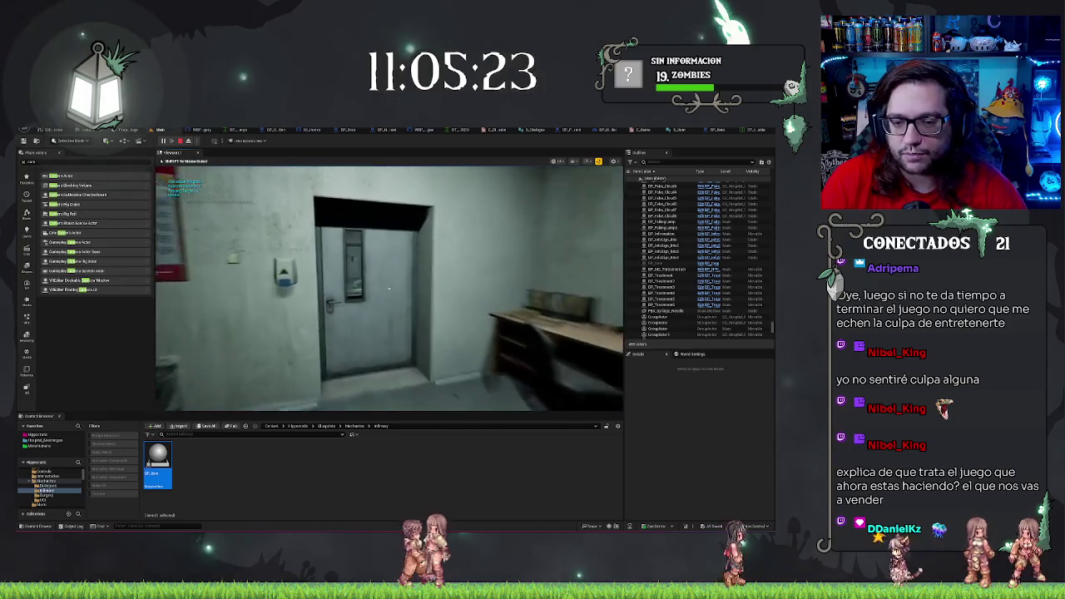
- Walk down the dark corridor past the consultation sign to the red-lit graffiti wall
key("w")
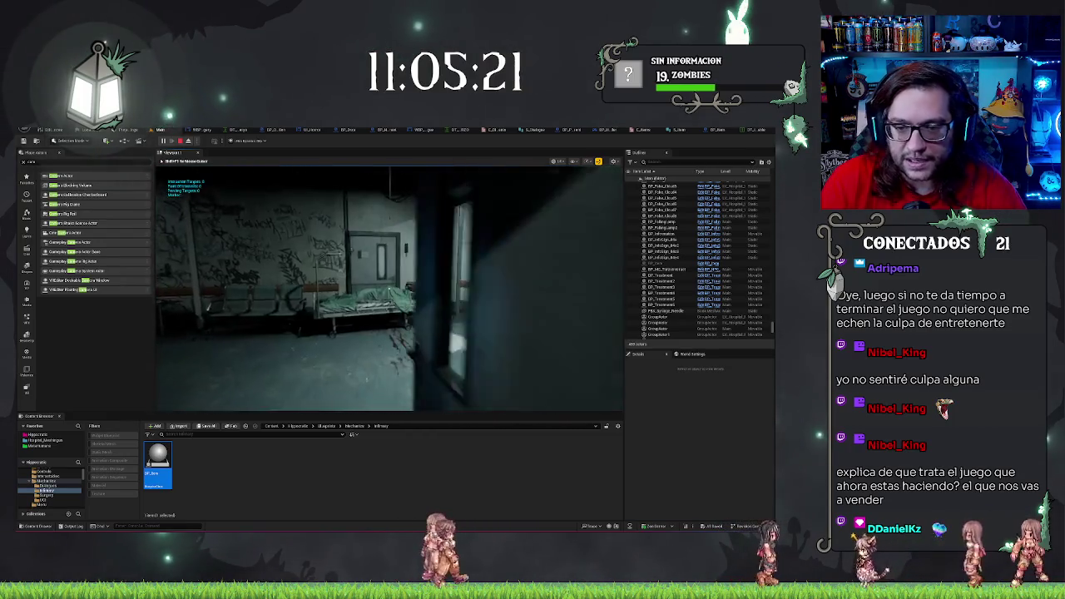
key("w")
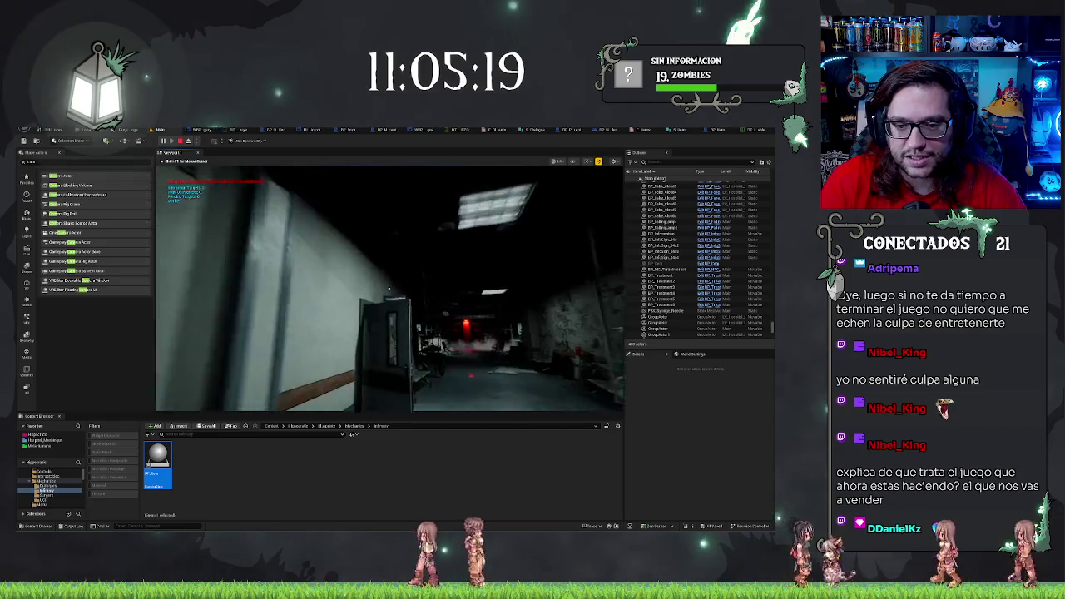
key("w")
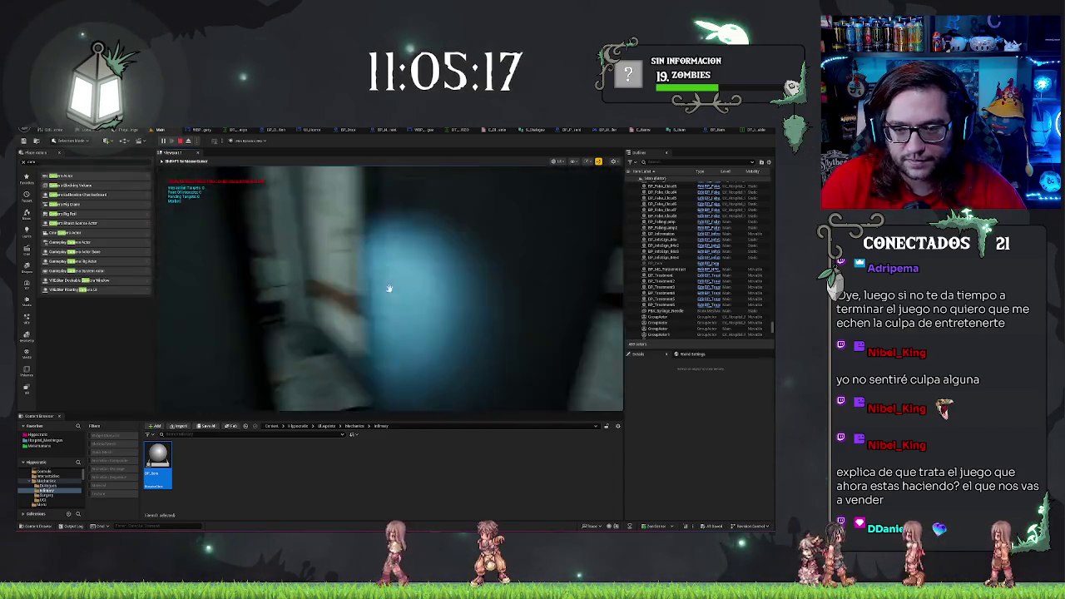
key("w")
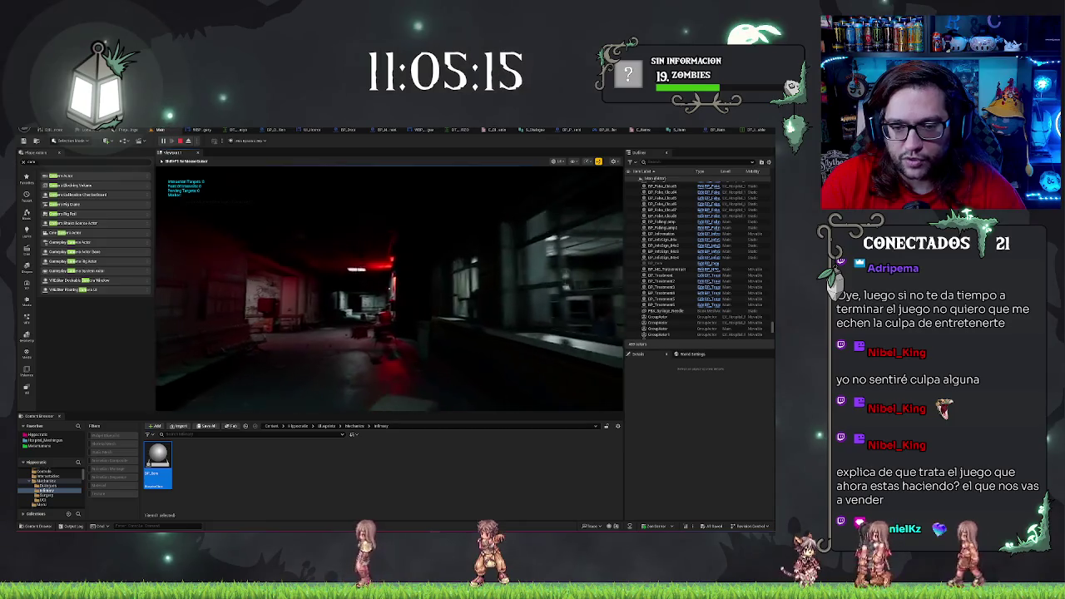
key("d")
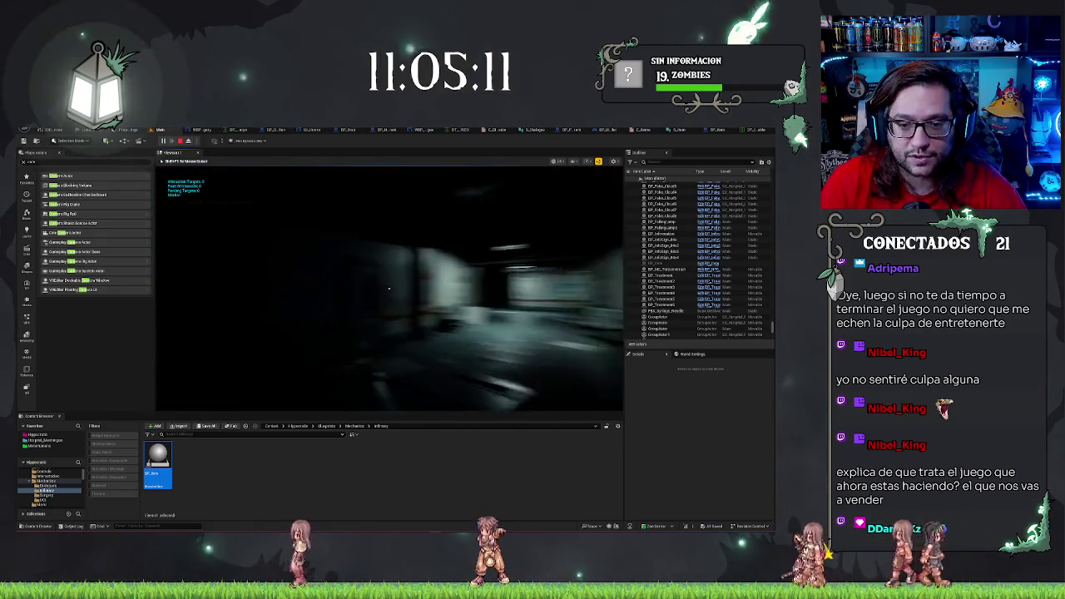
key("w")
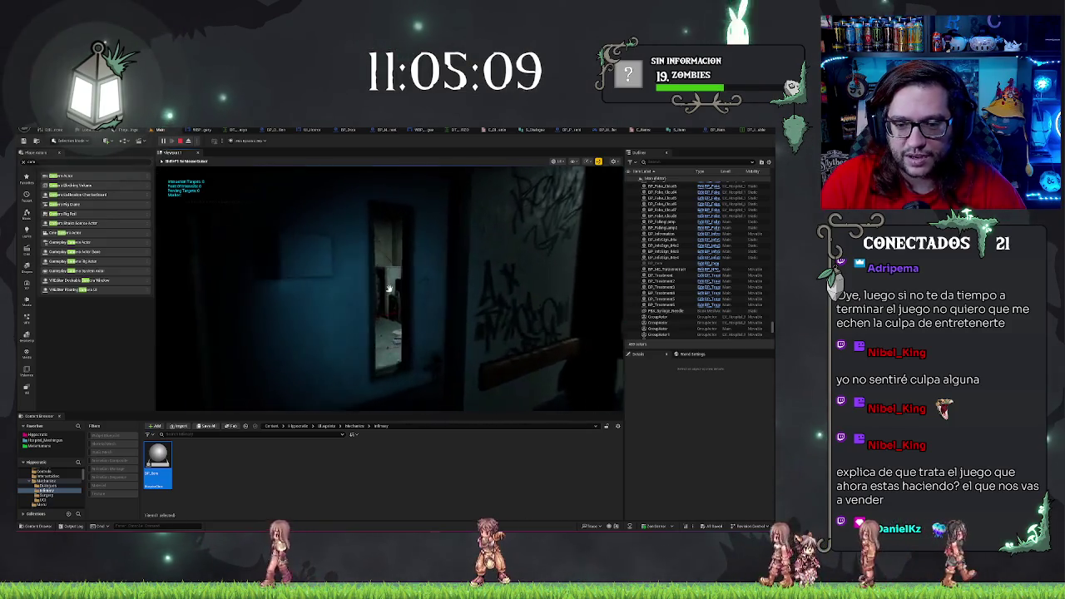
key("d")
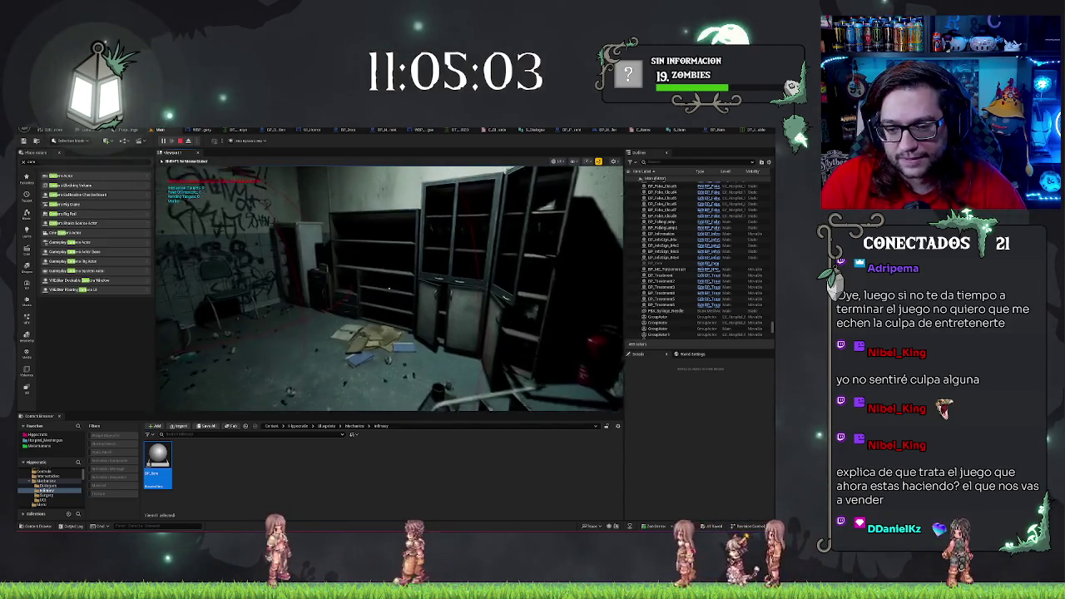
key("w")
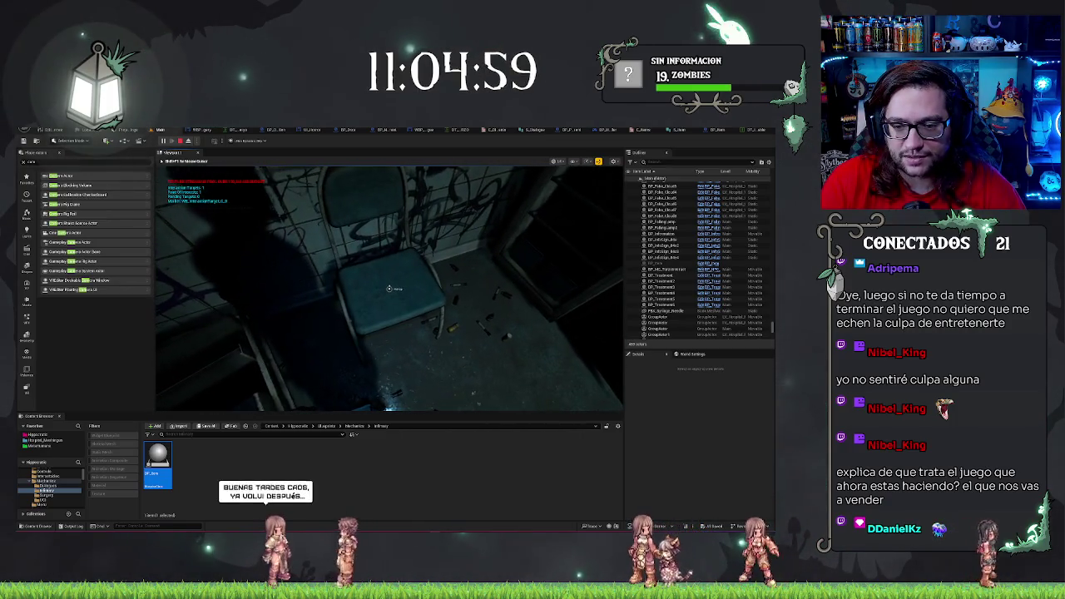
- Continue through the red corridor into the dark ward and start talking to the patient
mouse_move(388, 289)
key("w")
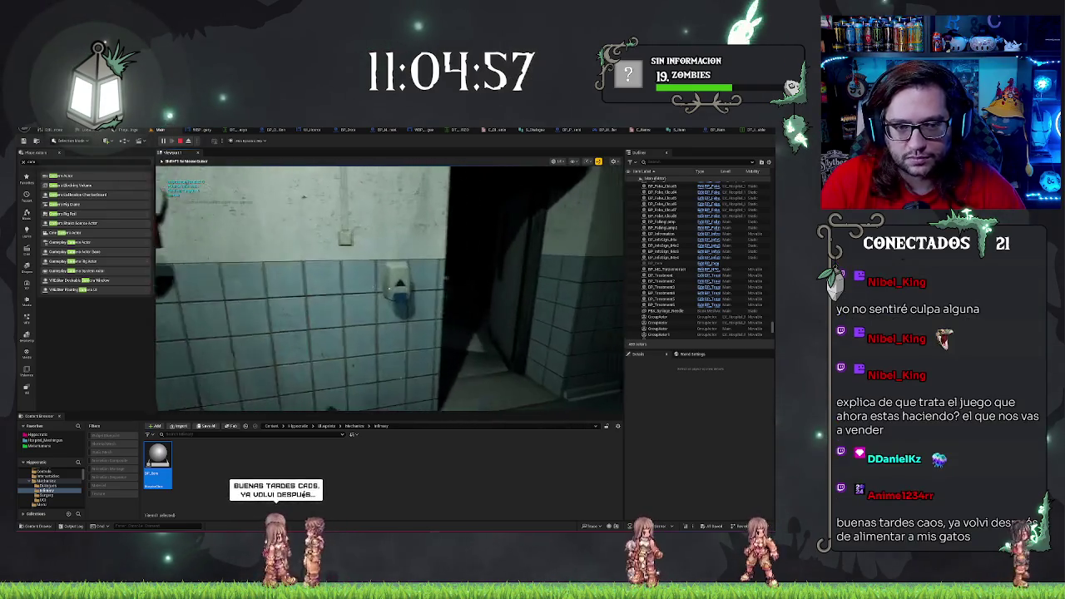
key("w")
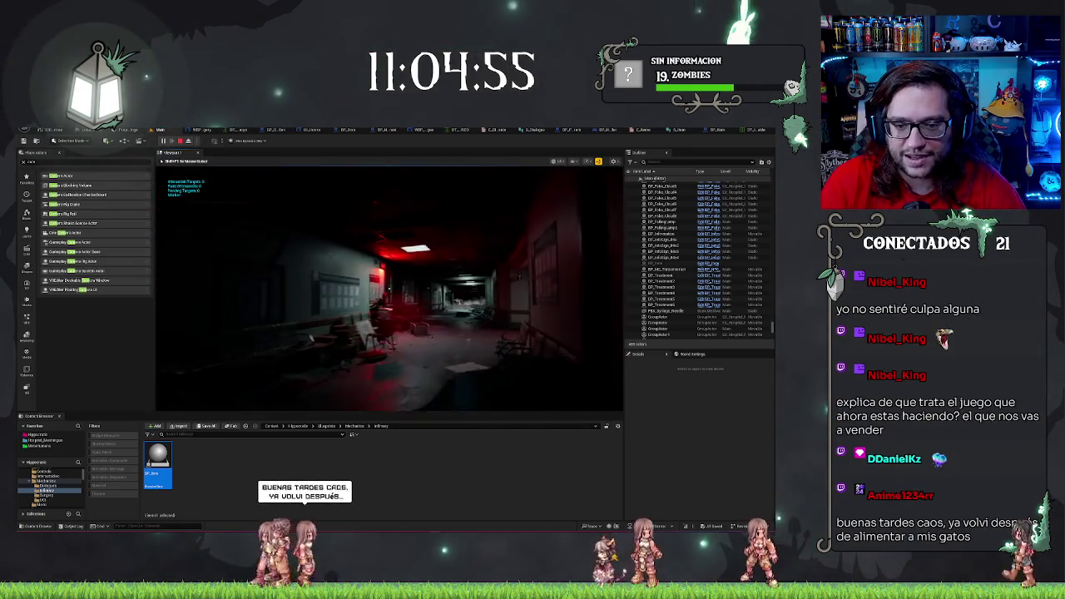
key("w")
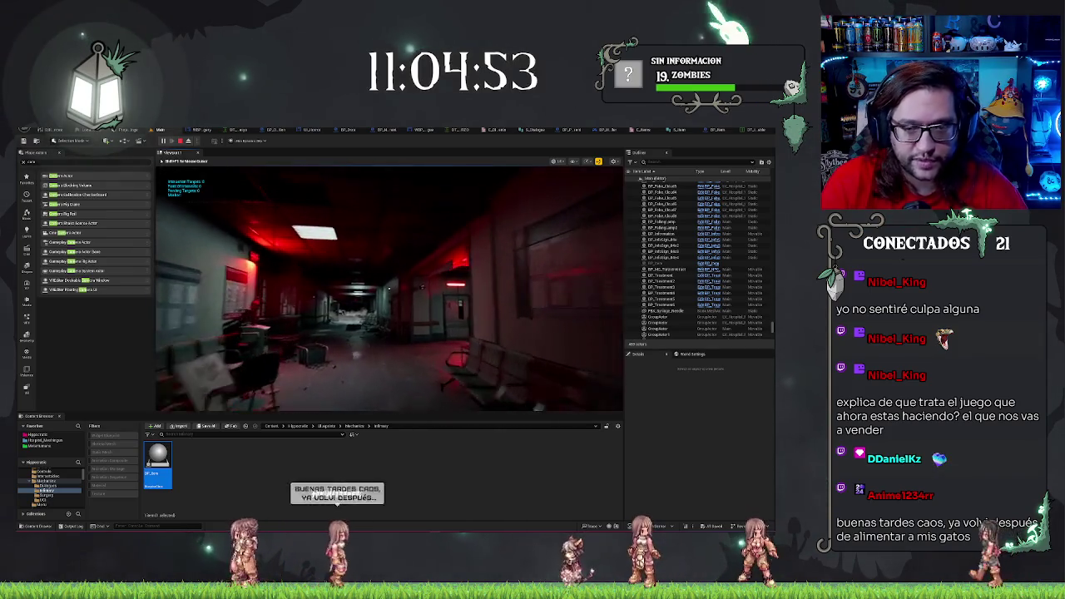
key("s")
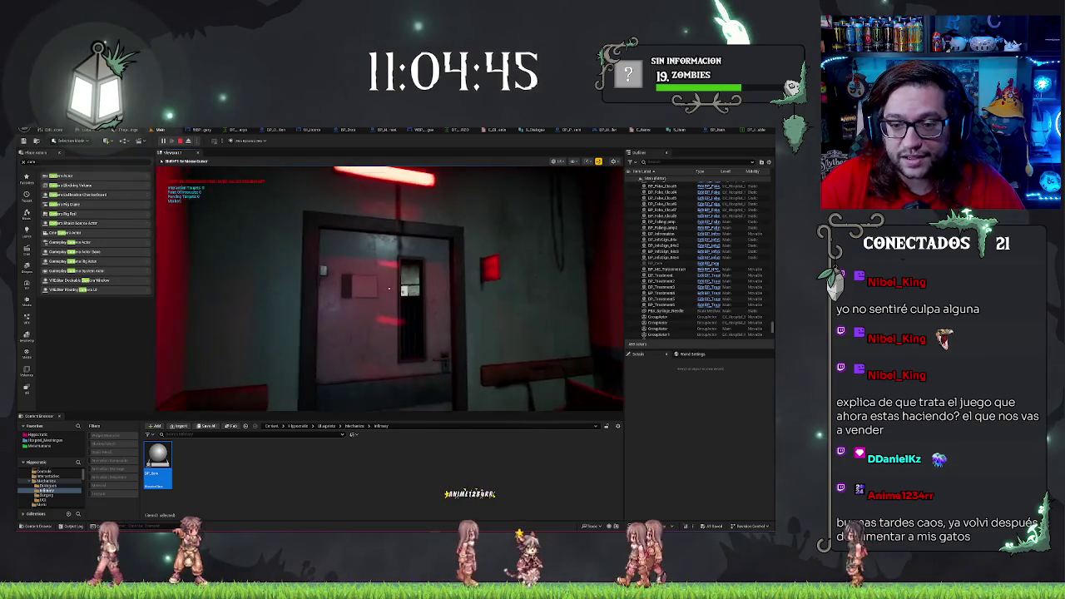
key("w")
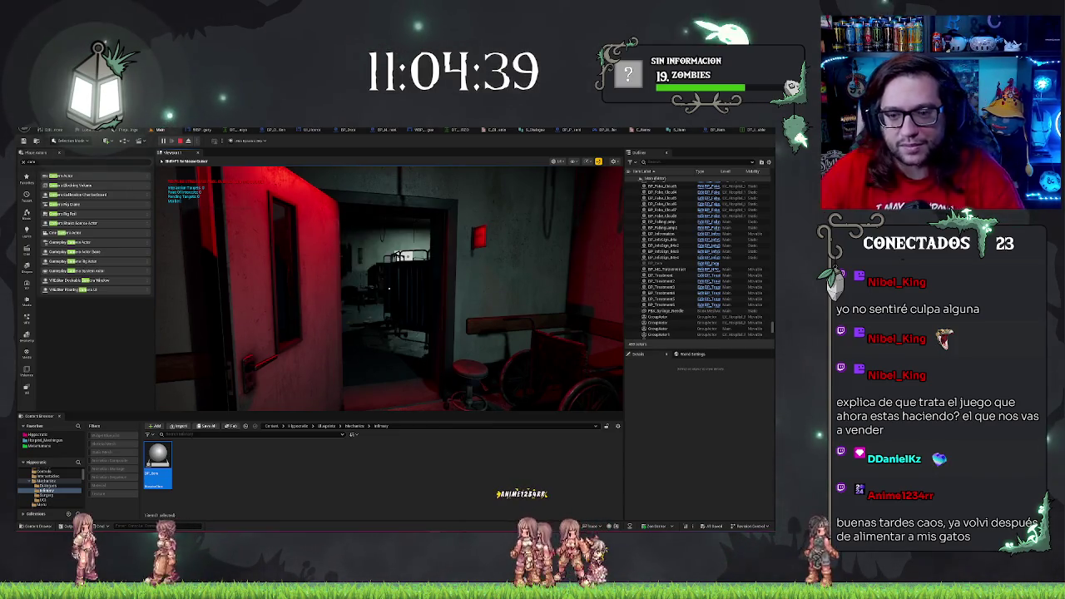
key("w")
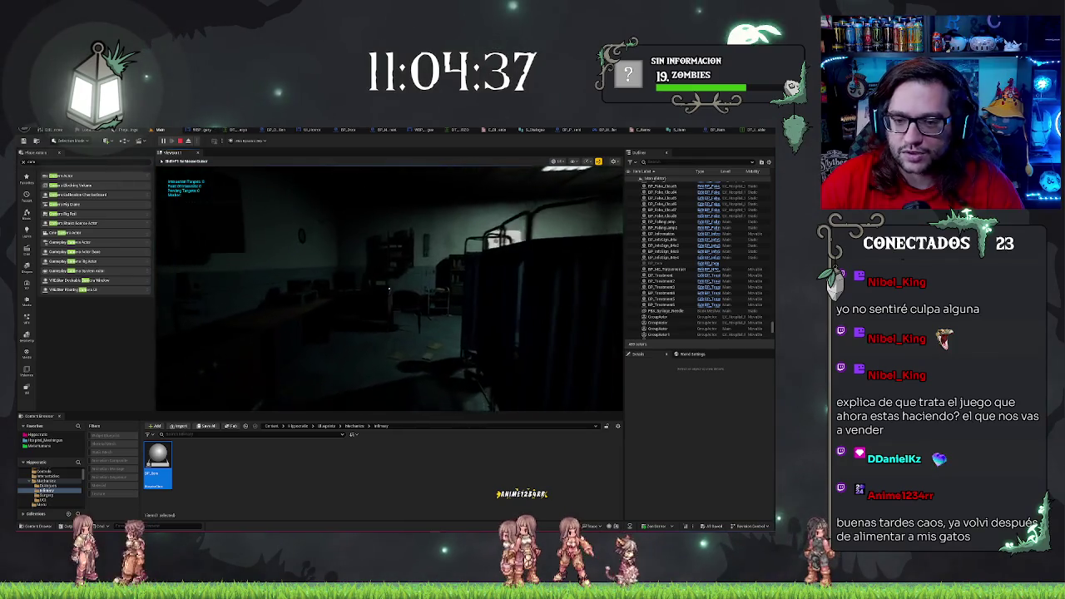
left_click(389, 287)
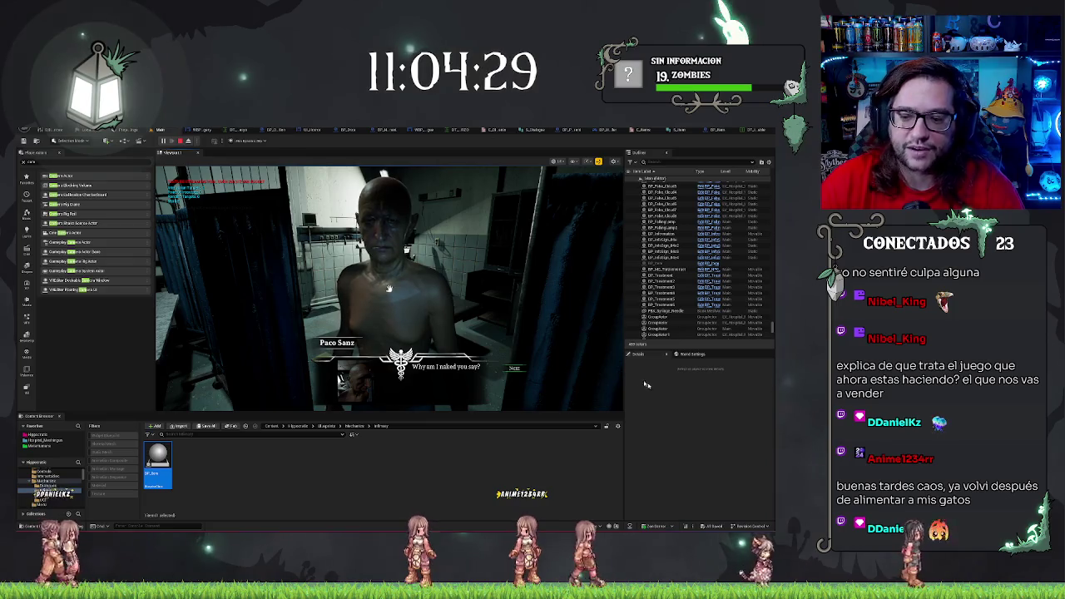
- Advance the dialogue, accept the patient's request, and treat two torso wounds, leaving health at 85
left_click(514, 368)
left_click(511, 379)
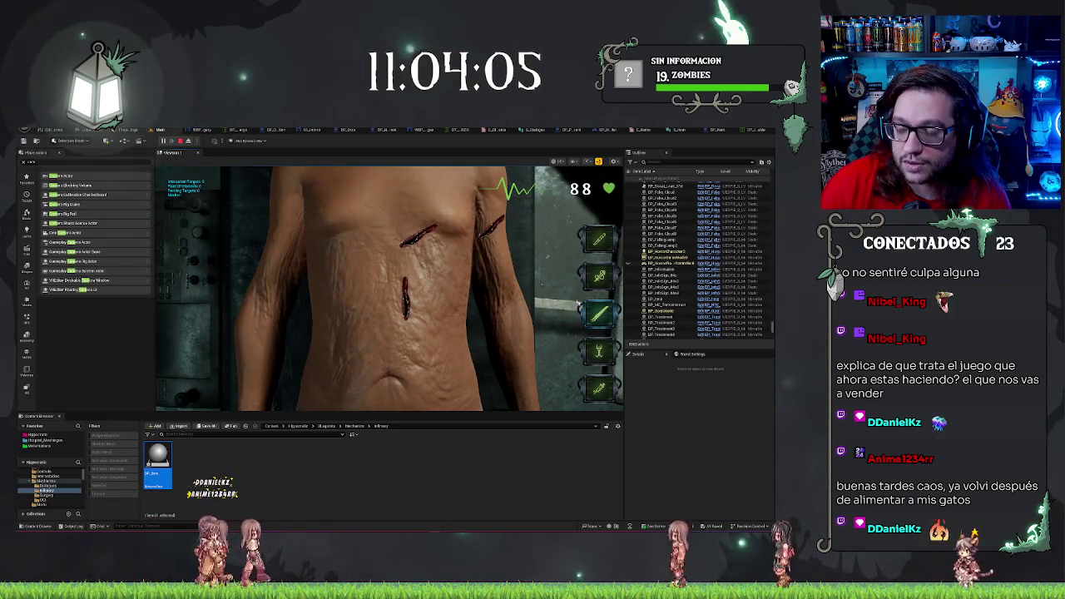
left_click(400, 319)
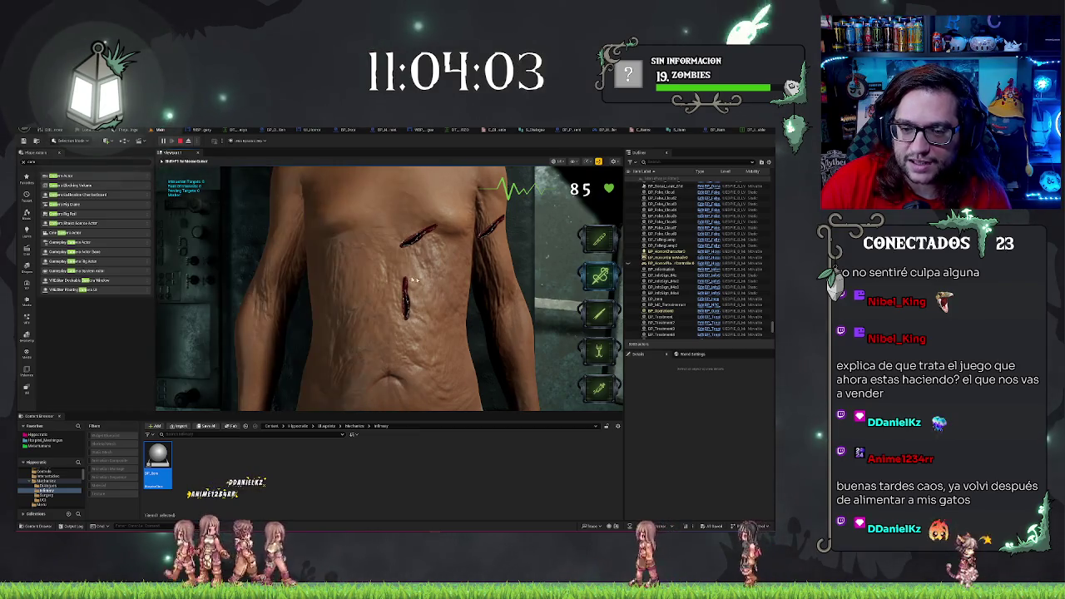
left_click(383, 244)
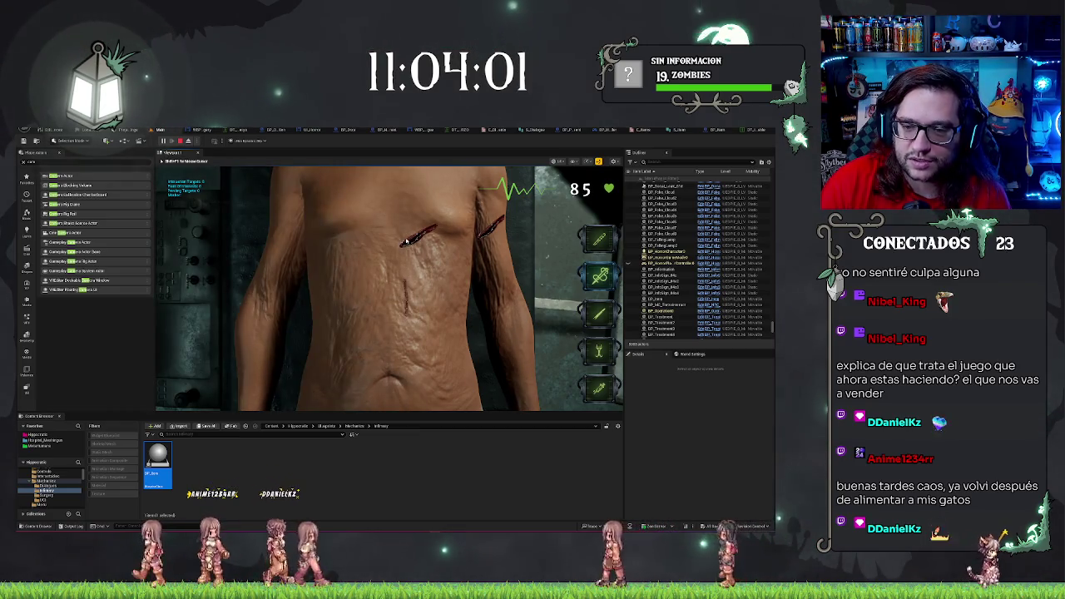
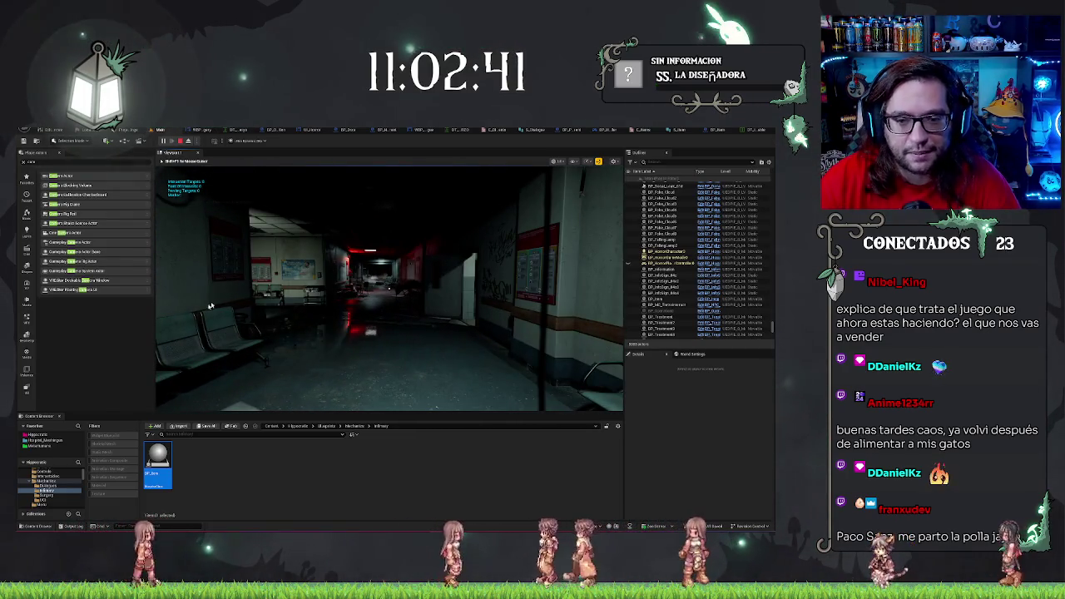
- Stop the play test and fly the viewport camera down the hospital corridor toward the infirmary
key("Escape")
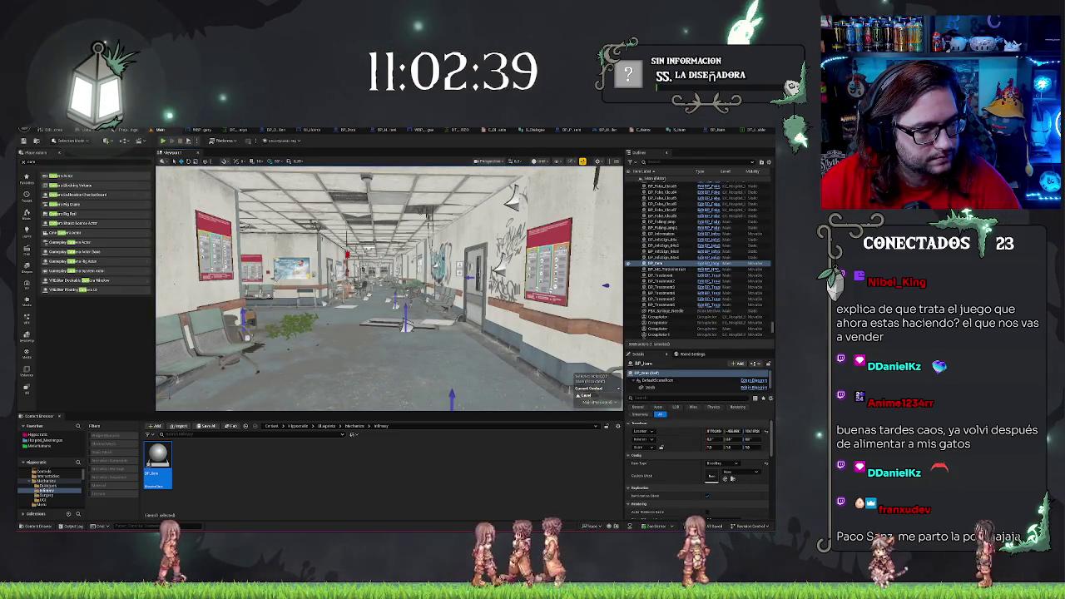
left_click_drag(334, 350, 334, 334)
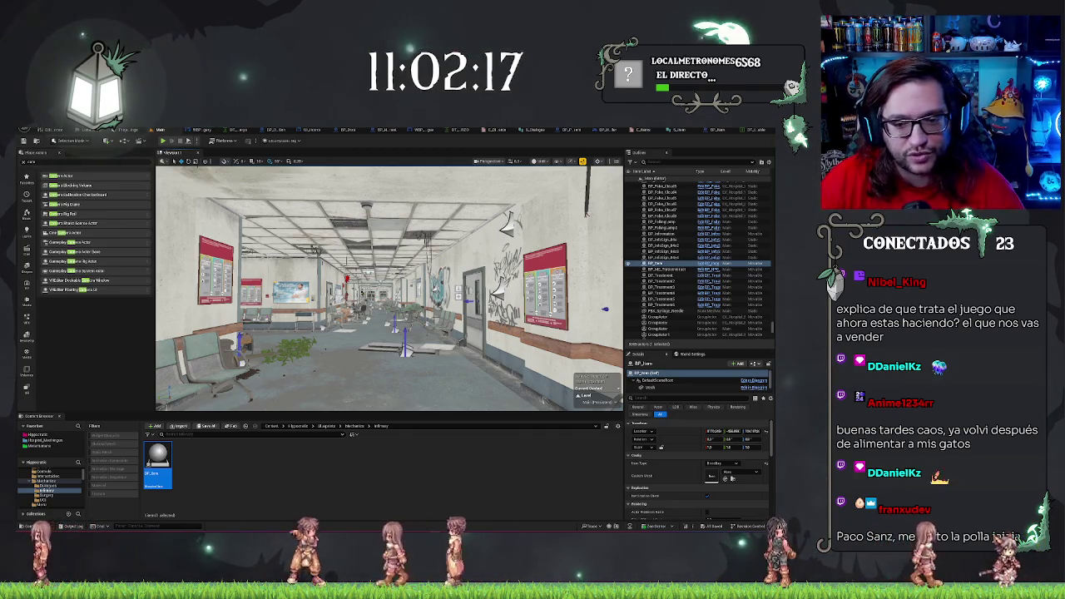
mouse_move(391, 291)
left_mouse_down()
mouse_move(387, 258)
mouse_move(300, 258)
mouse_move(370, 258)
left_mouse_up()
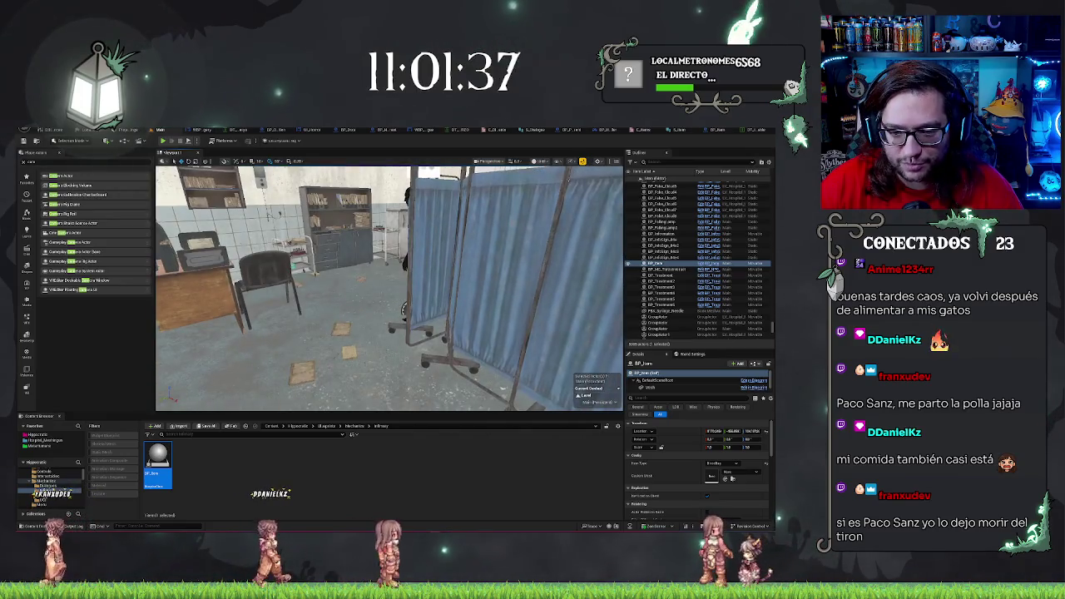
- Launch a play test with Alt+P and click through the patient's Next and Close dialogue
right_click(347, 317)
left_click(399, 310)
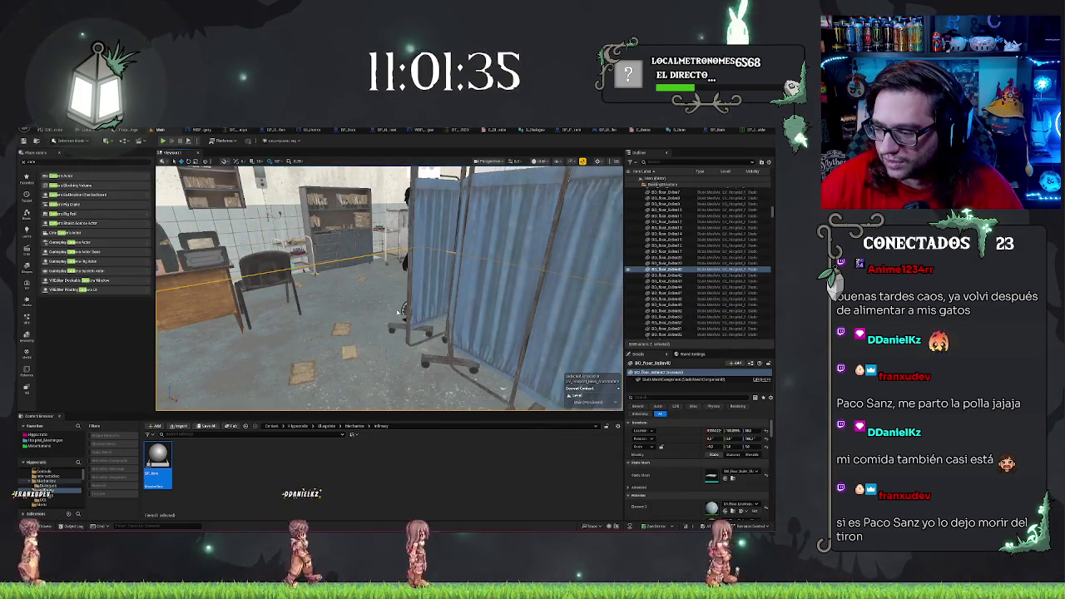
key("alt+p")
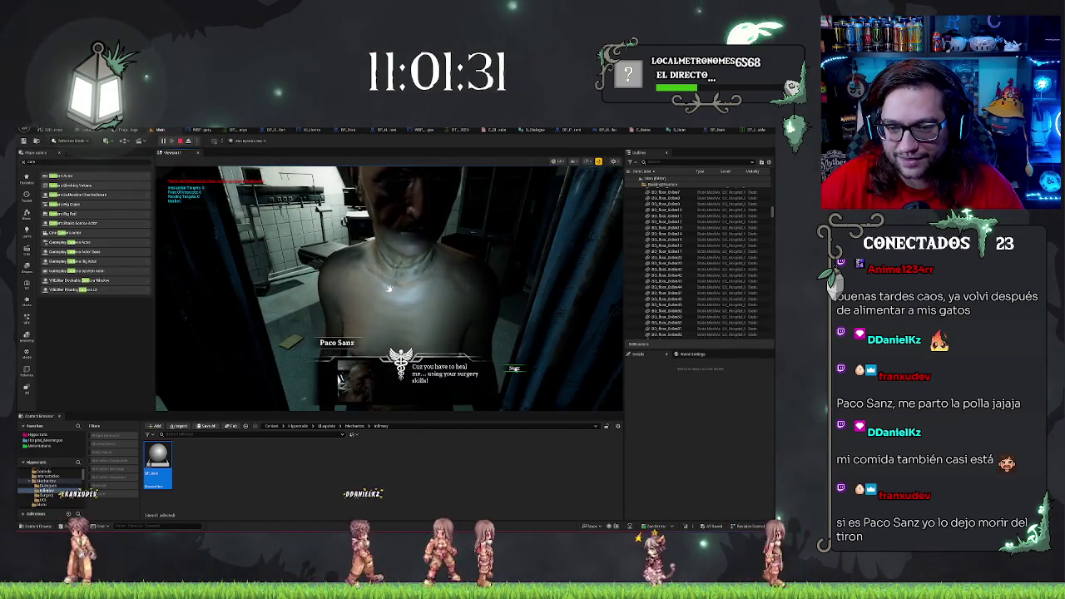
left_click(513, 370)
left_click(512, 371)
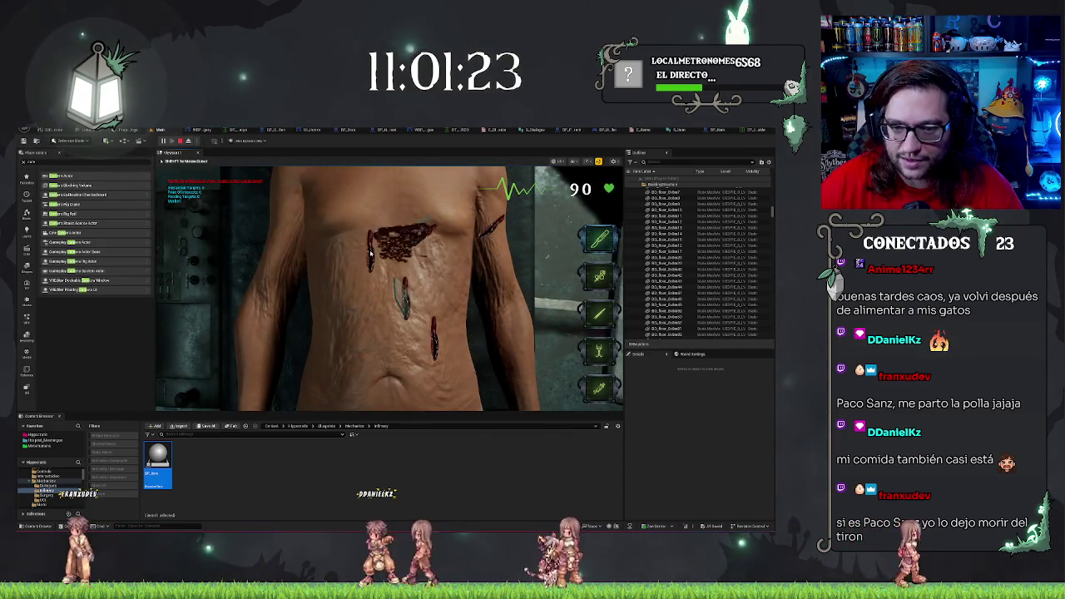
- Treat the torso wounds using the second surgical tool and the scalpel, then end the test
scroll(466, 400, "down", 3)
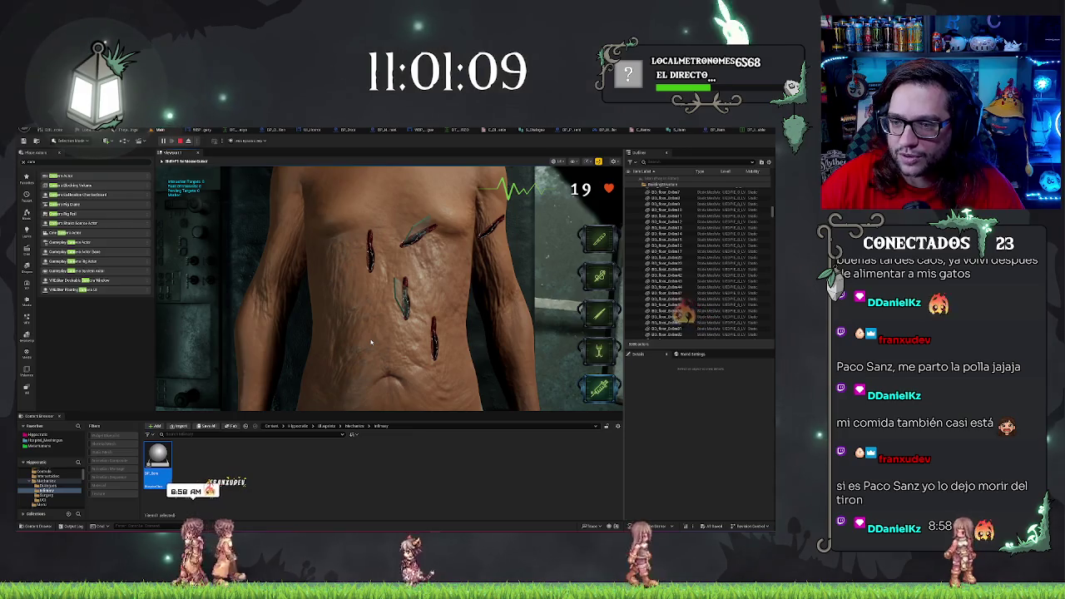
key("2")
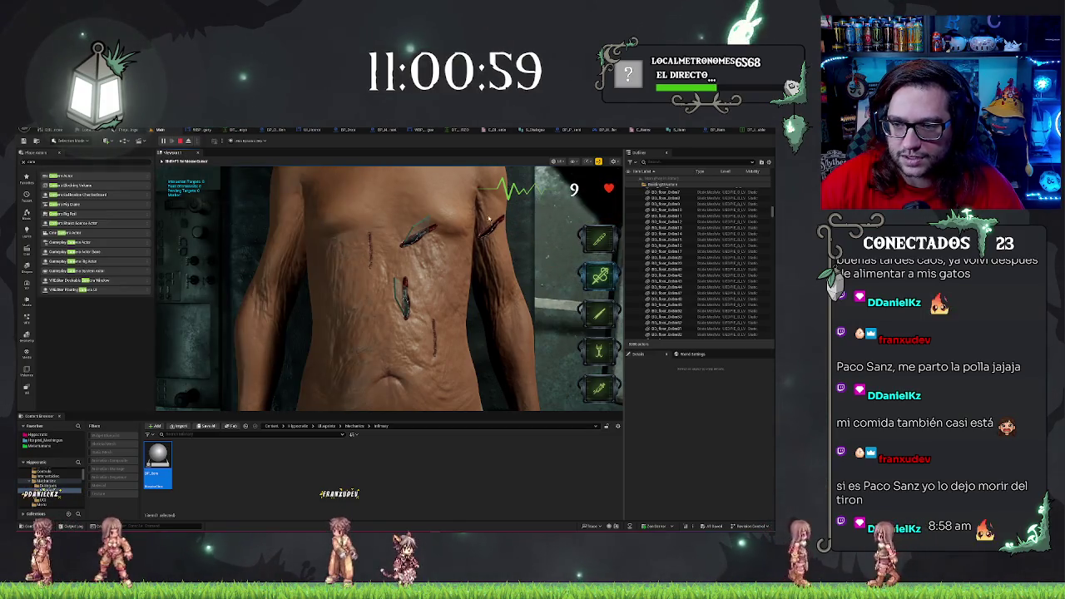
left_click(466, 389)
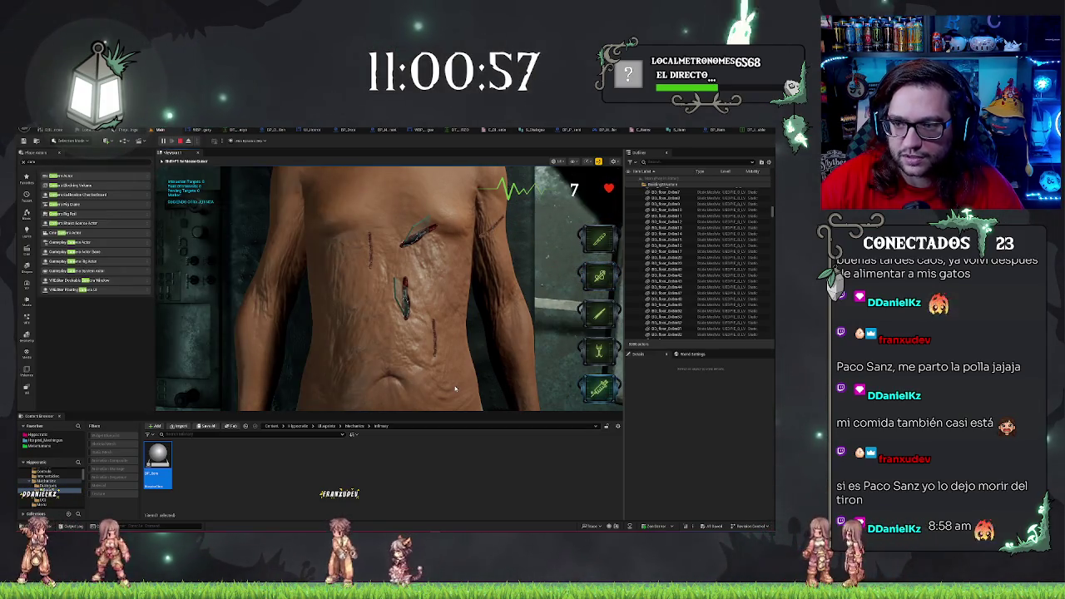
left_click(455, 388)
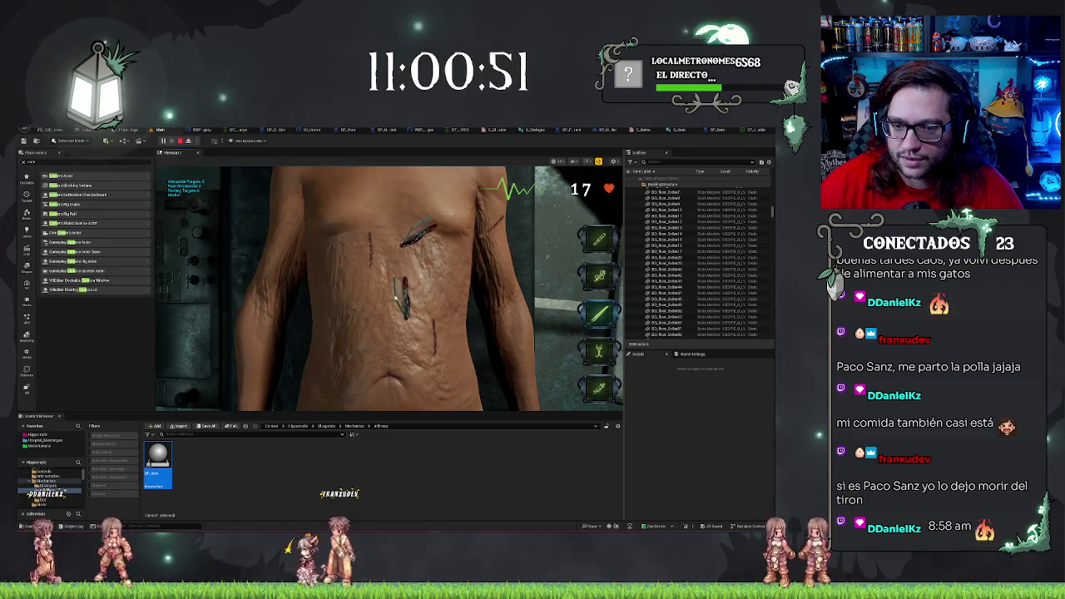
left_click(599, 313)
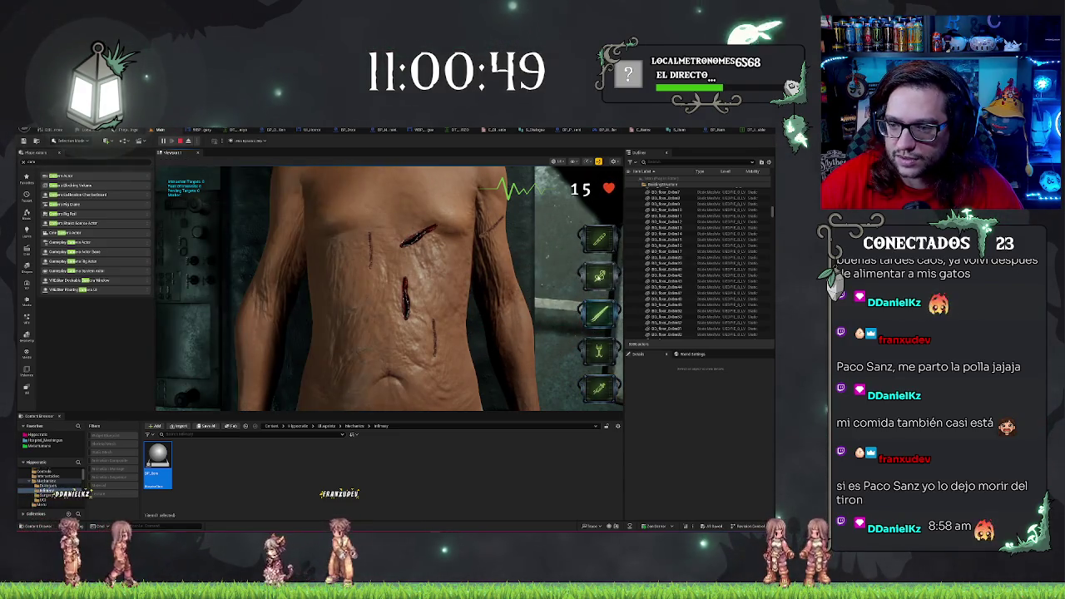
left_click(599, 276)
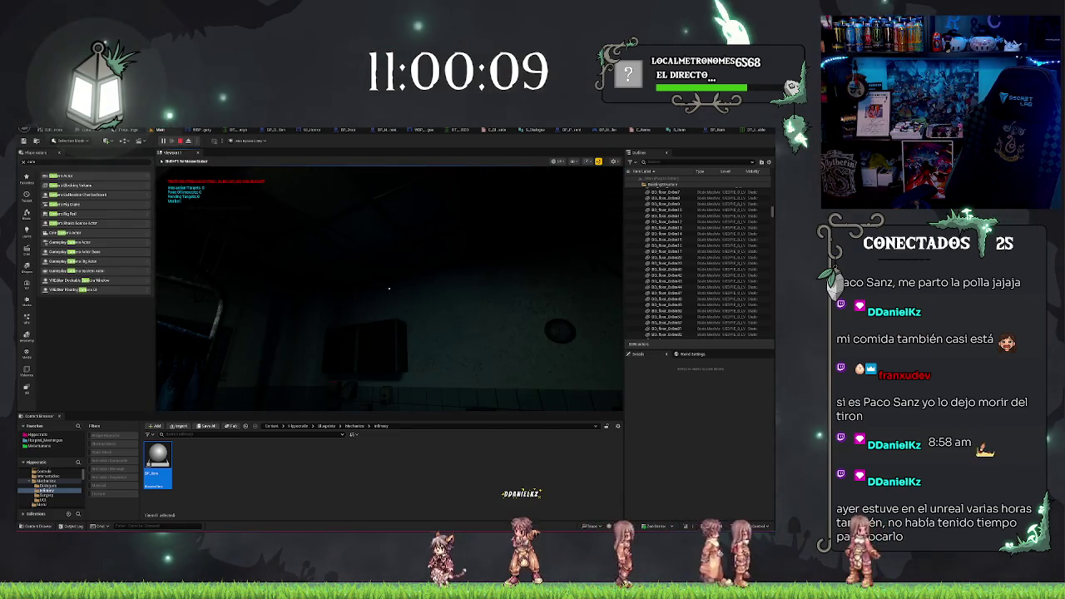
key("Escape")
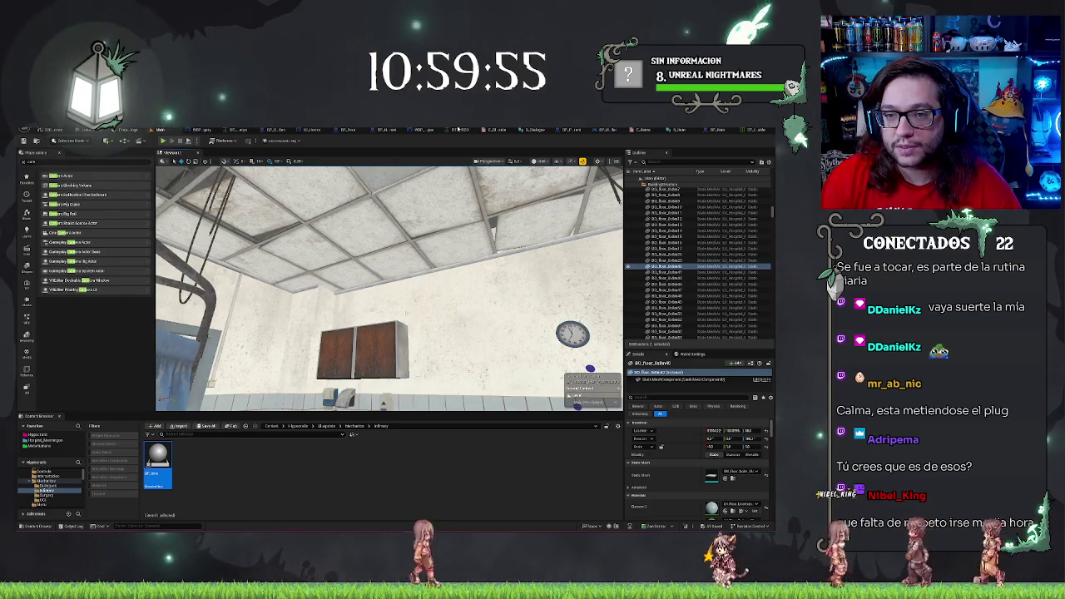
left_click(429, 130)
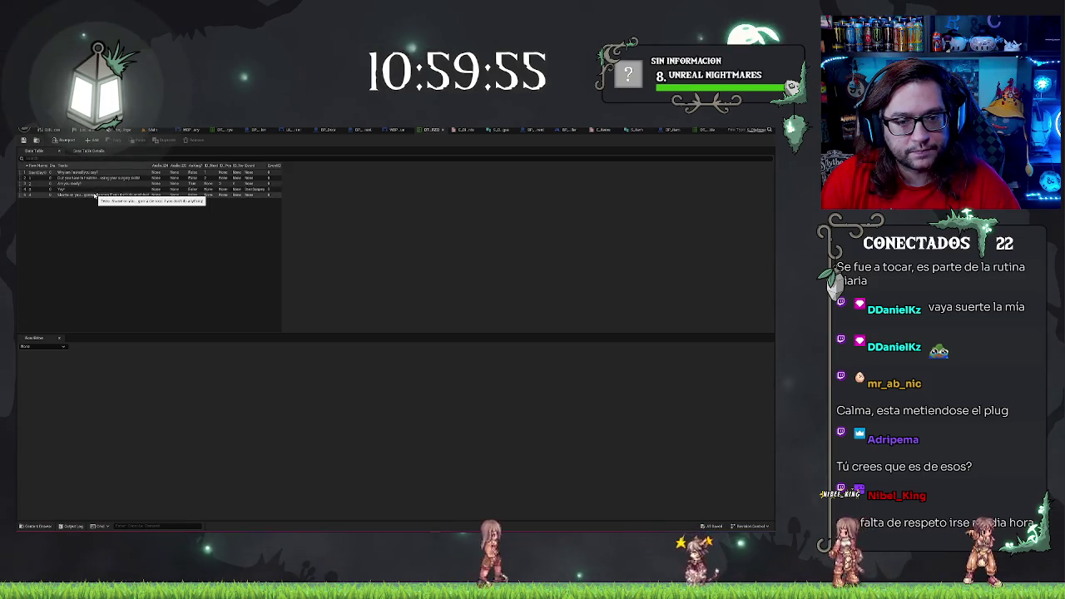
- Commit an edit to the last field of the 'Yay!' row, then return to the Main level
left_click(84, 191)
left_click(340, 450)
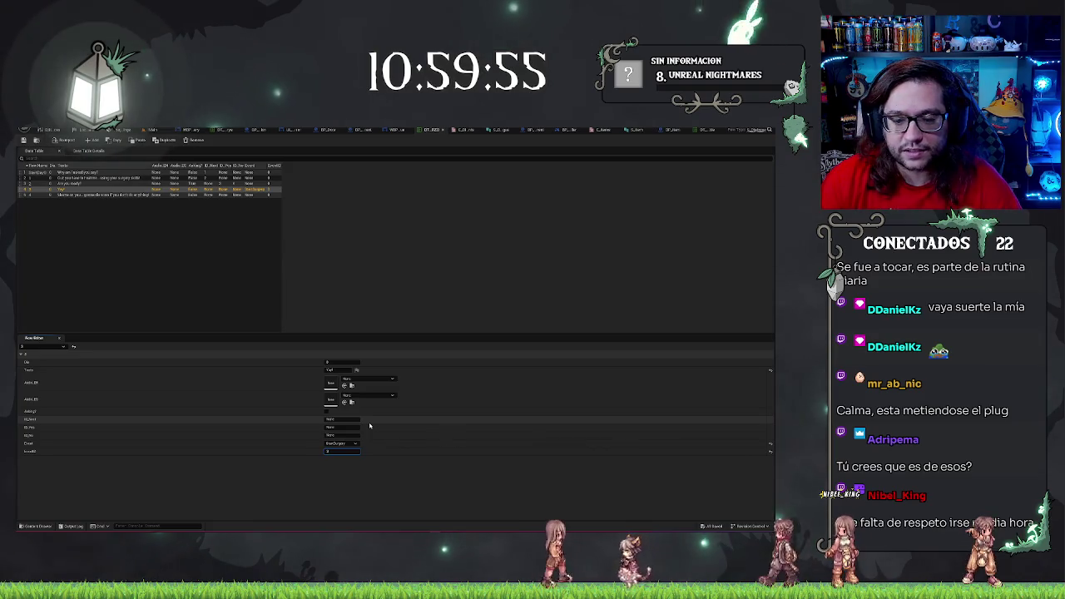
key("Return")
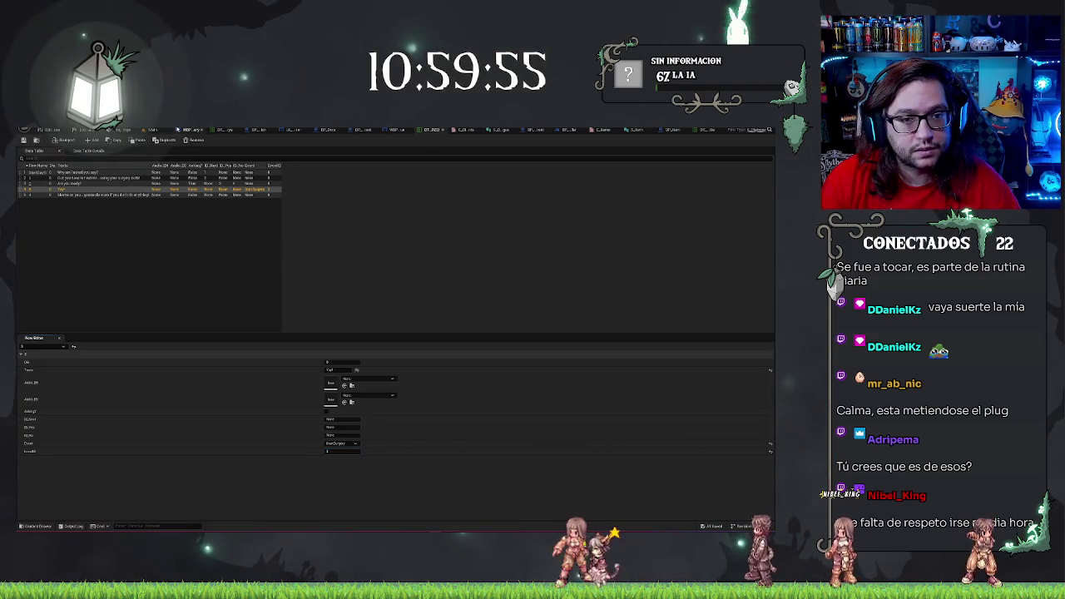
left_click(154, 130)
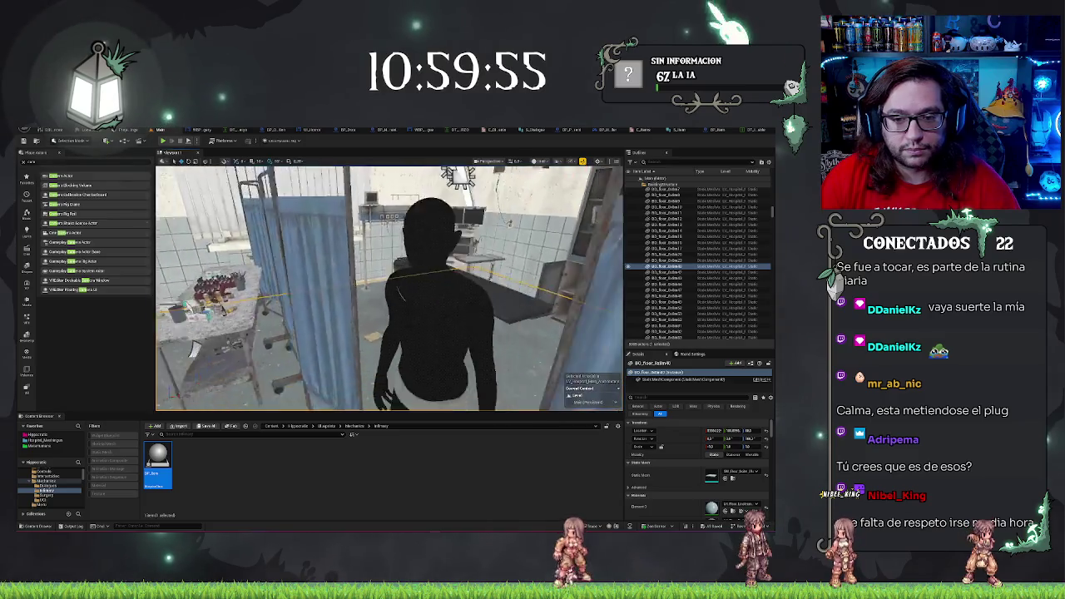
- Play the level from the chosen spot via the context menu and let the game capture the mouse
right_click(385, 151)
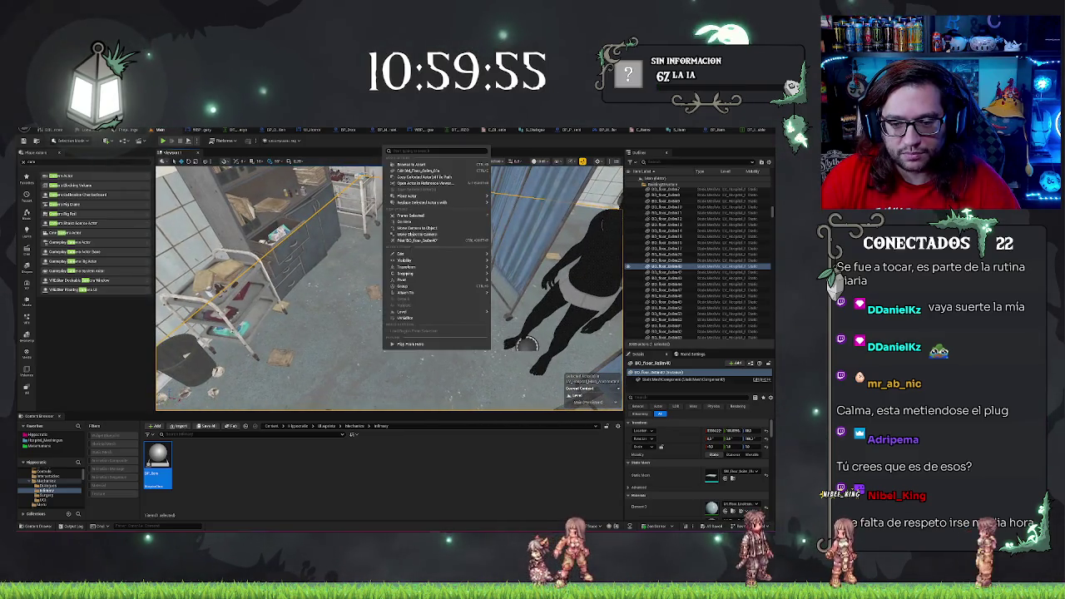
left_click(413, 346)
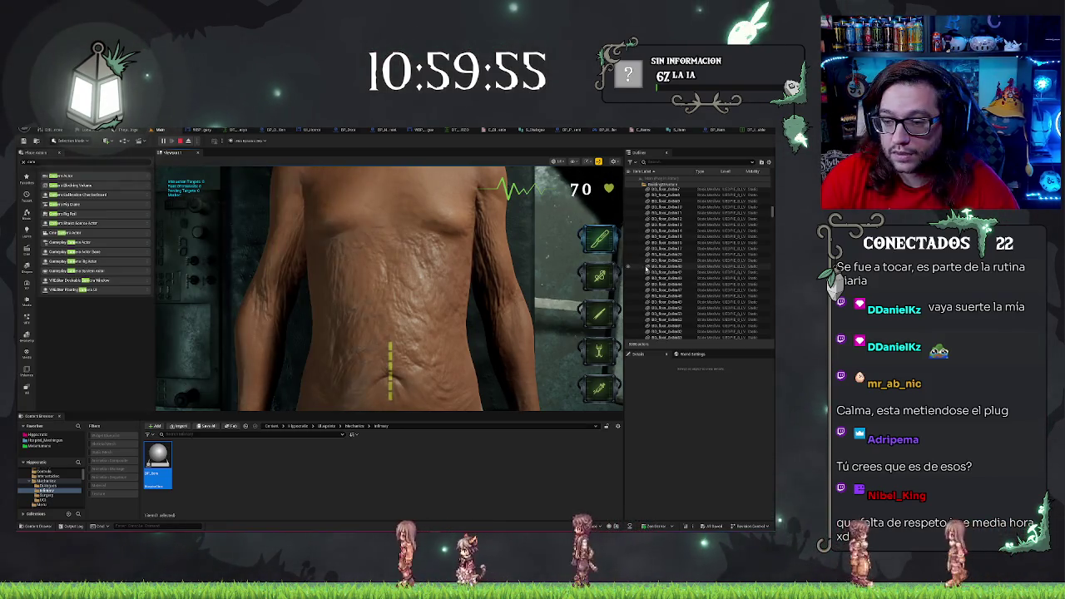
left_click(377, 369)
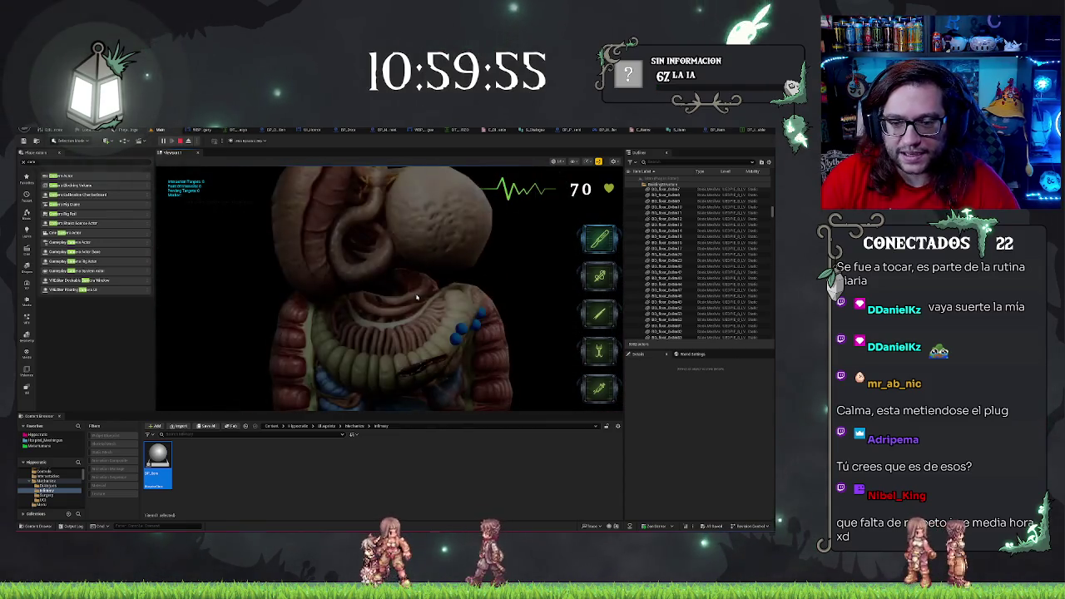
- Operate on the intestine with the cutting and grasping tools, removing blue markers from the green loop
left_click(604, 240)
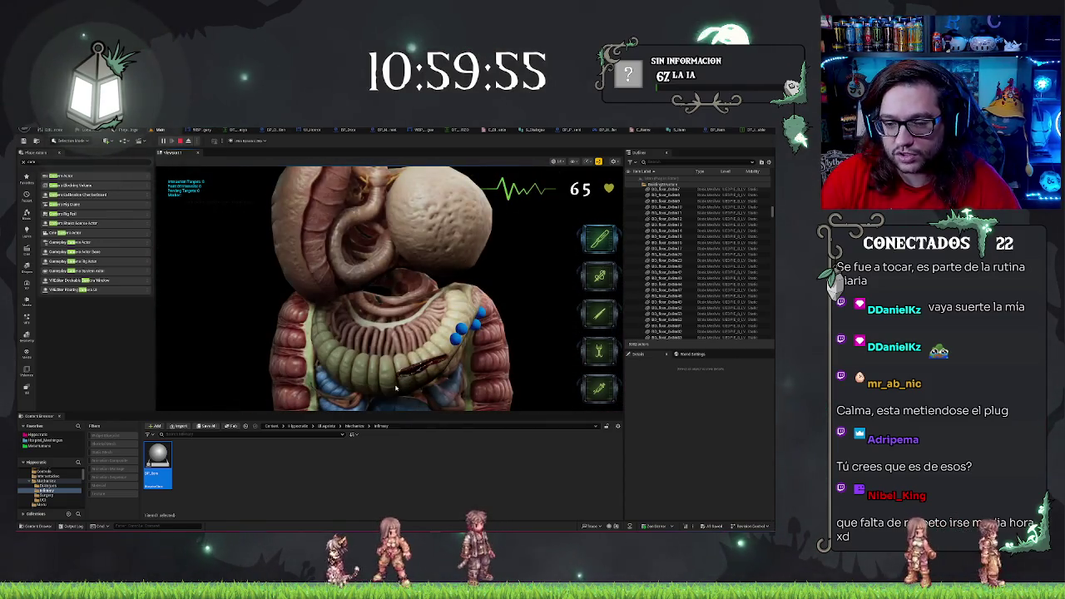
left_click(600, 275)
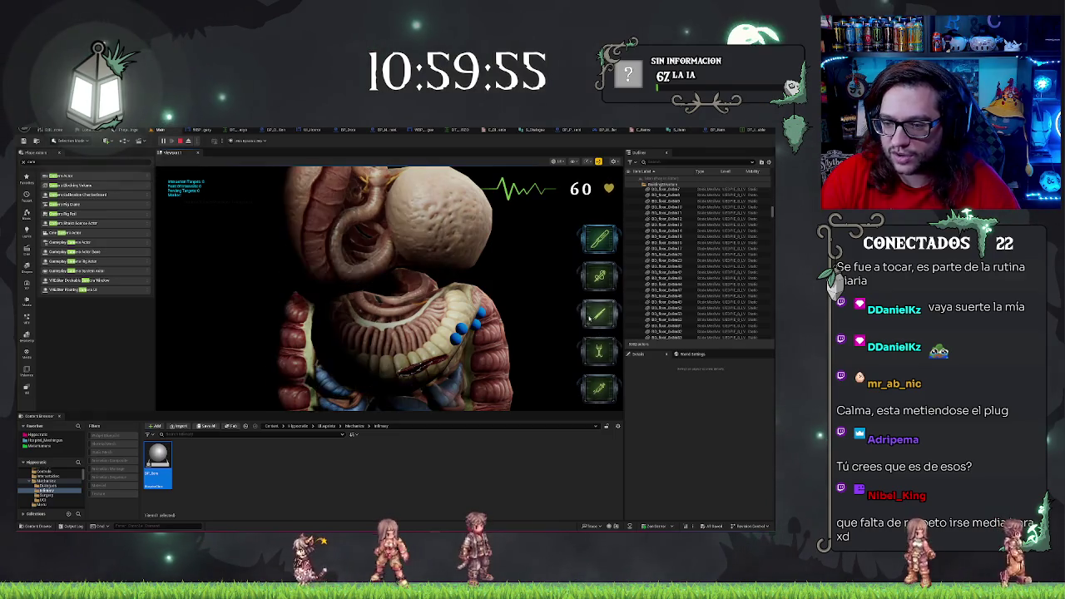
left_click(424, 366)
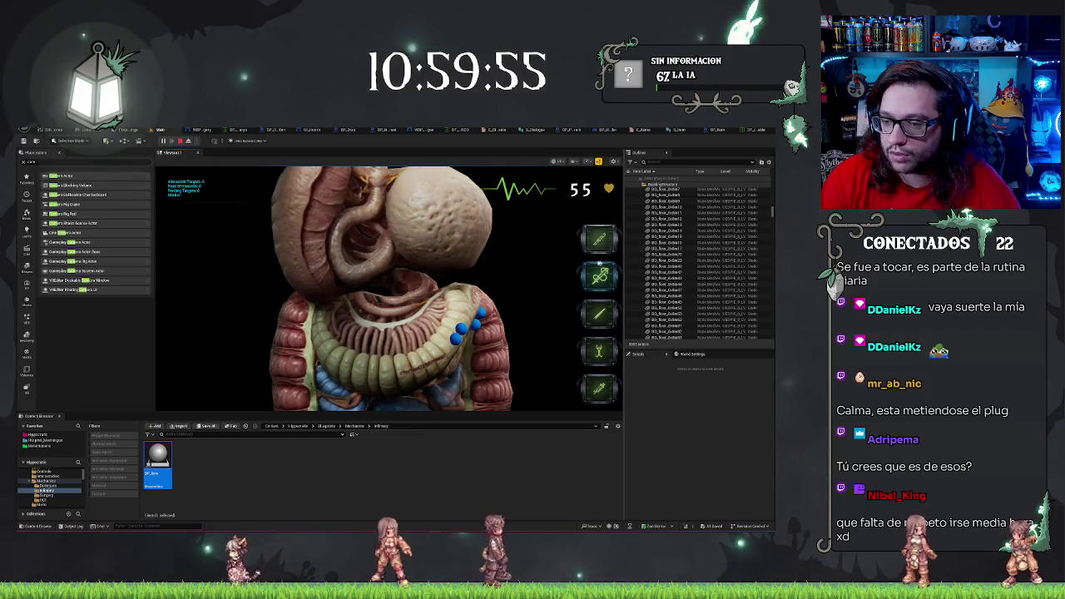
left_click(593, 353)
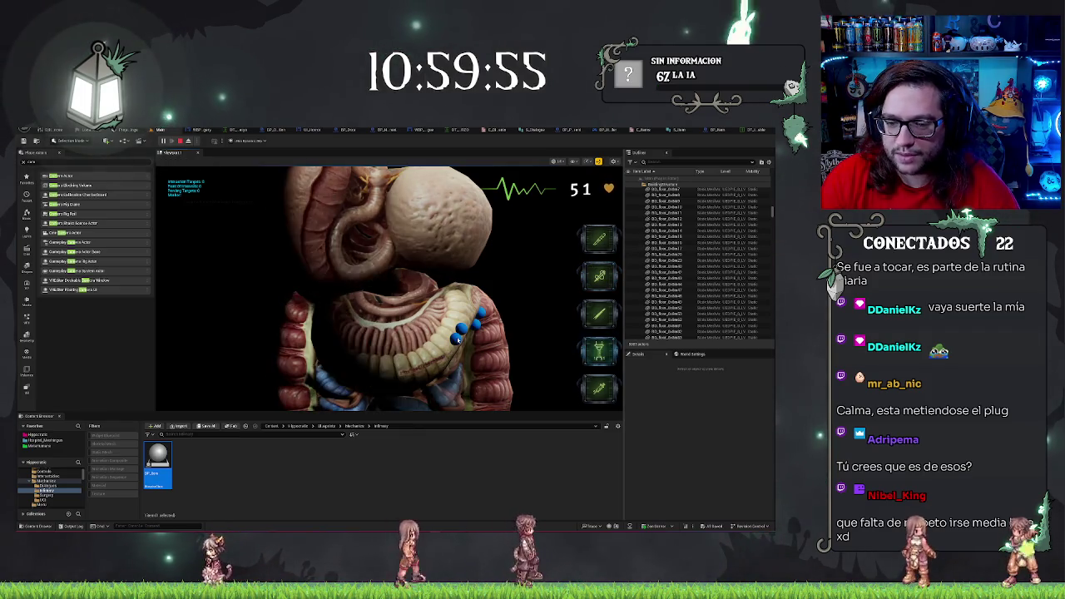
left_click(457, 339)
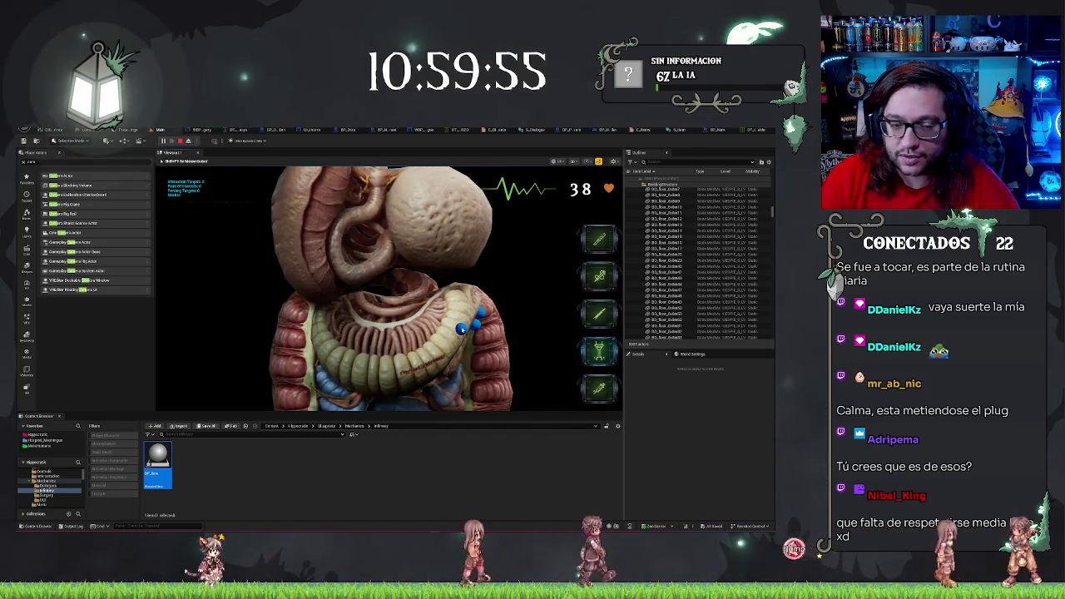
left_click(475, 325)
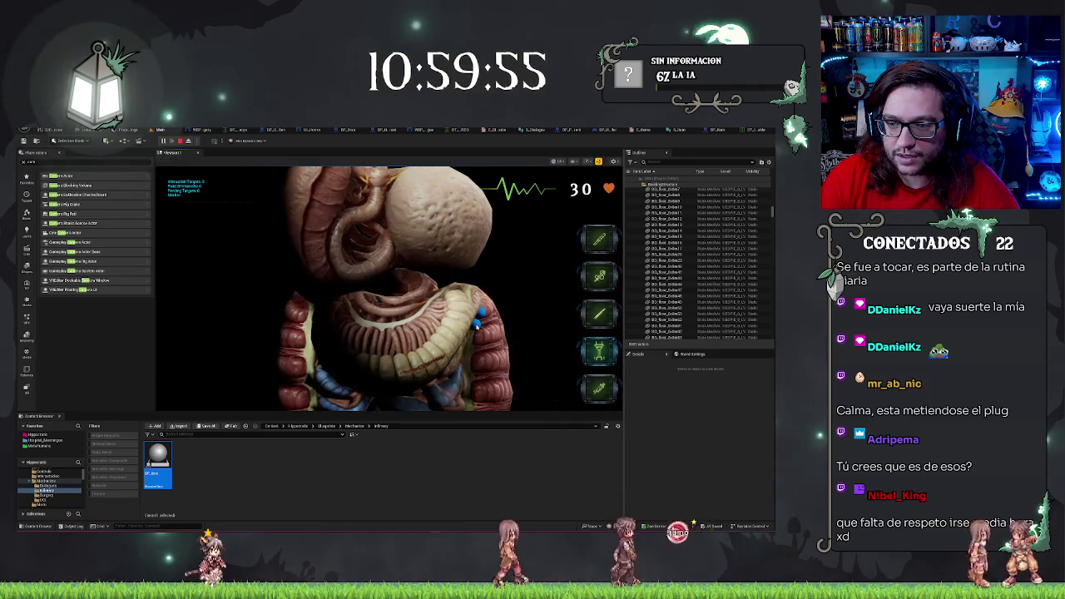
left_click(480, 316)
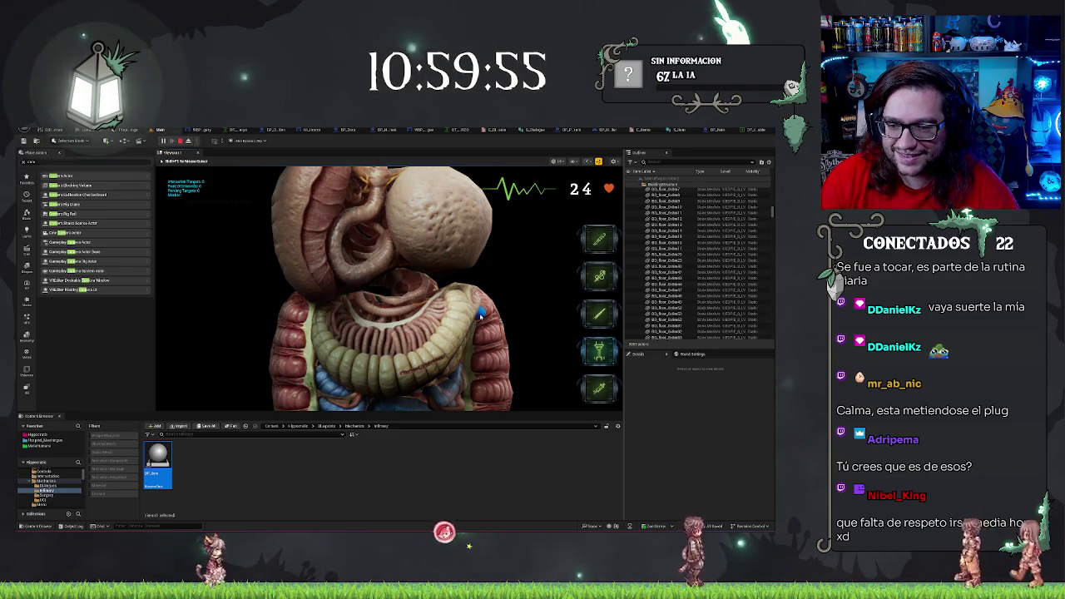
left_click(481, 315)
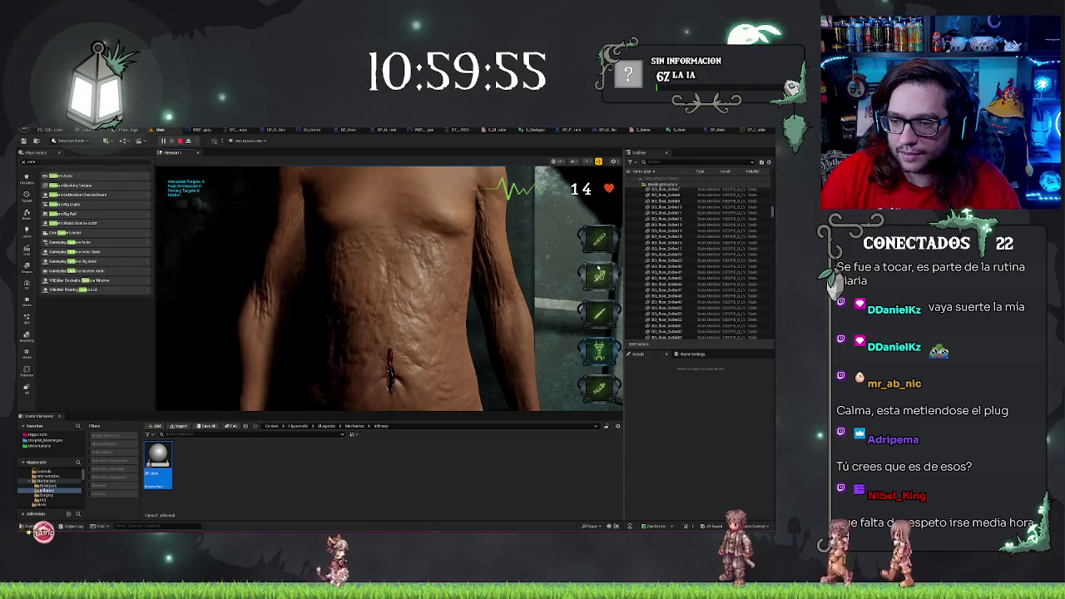
left_click(407, 358)
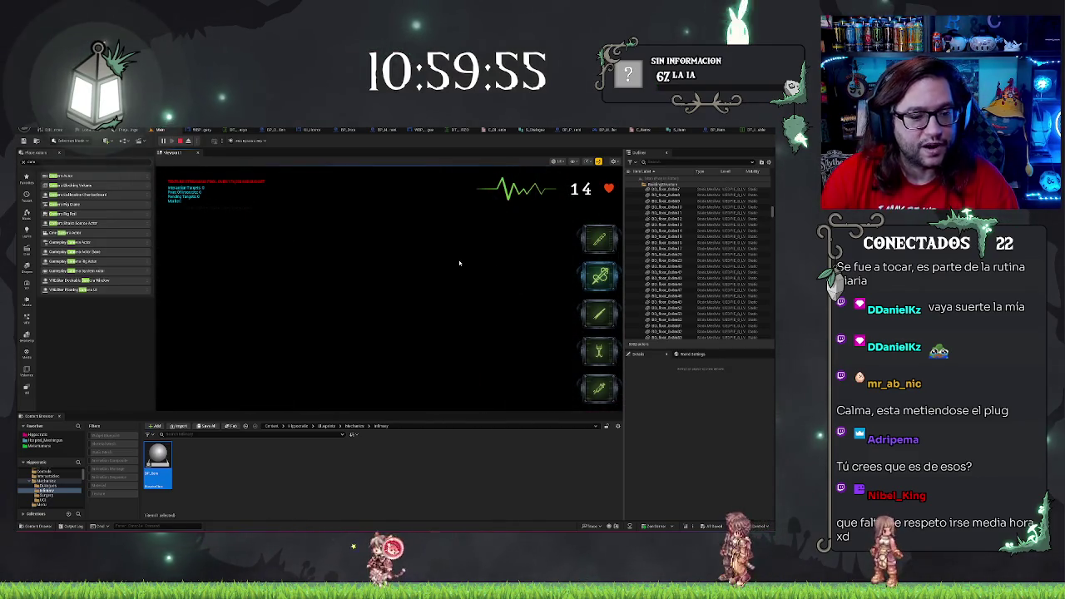
- End the play session and frame the viewport on the patient figure
left_click(390, 288)
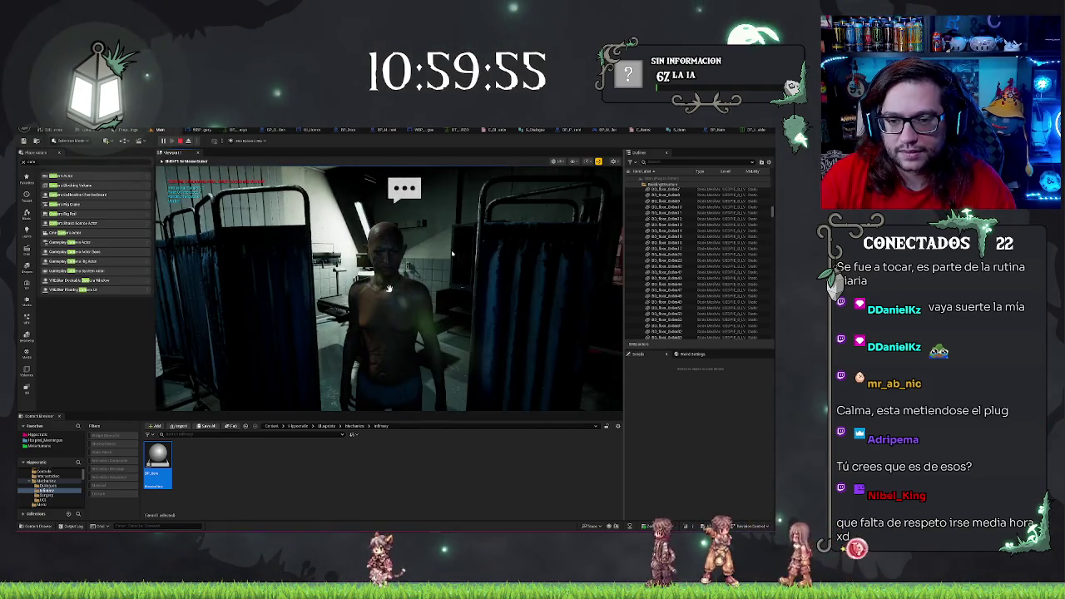
key("Escape")
key("f")
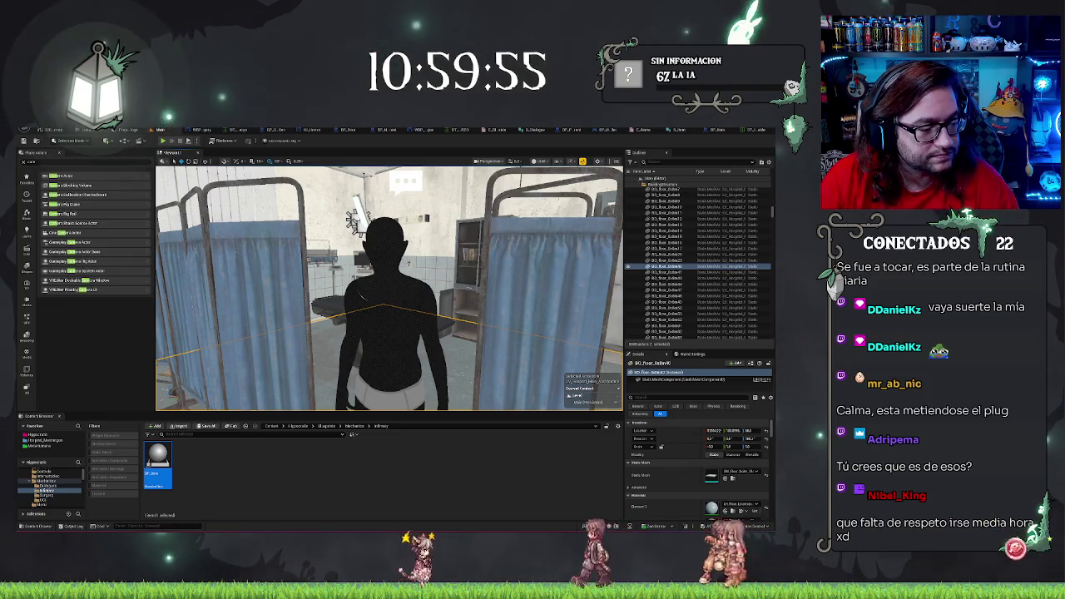
- Search the system for the Stream Deck app ('steamdeck', then 'deck') and dismiss the search
key("super")
type("steam")
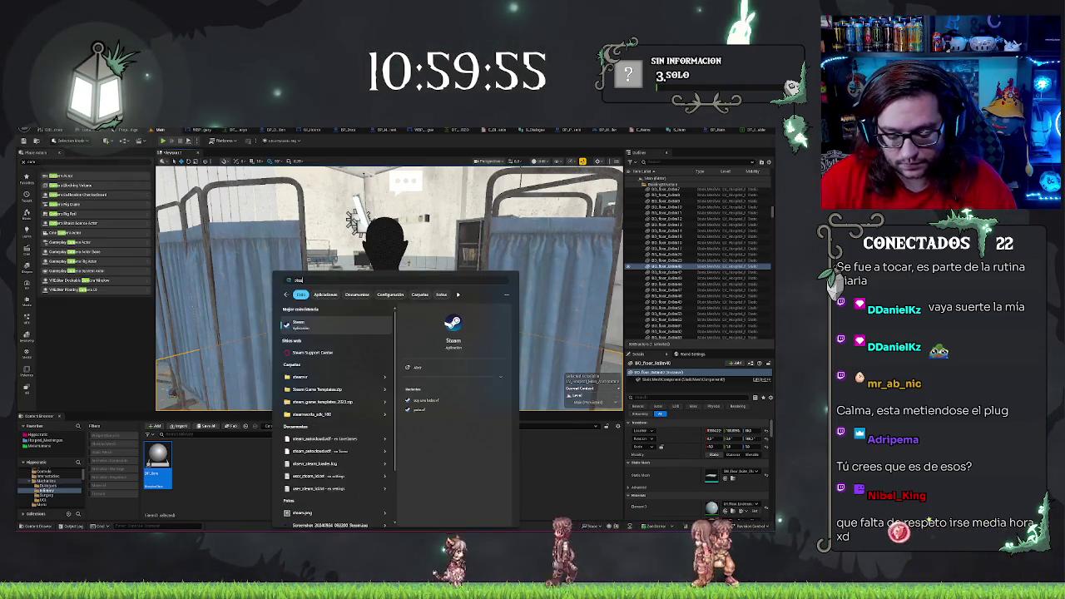
type("deck")
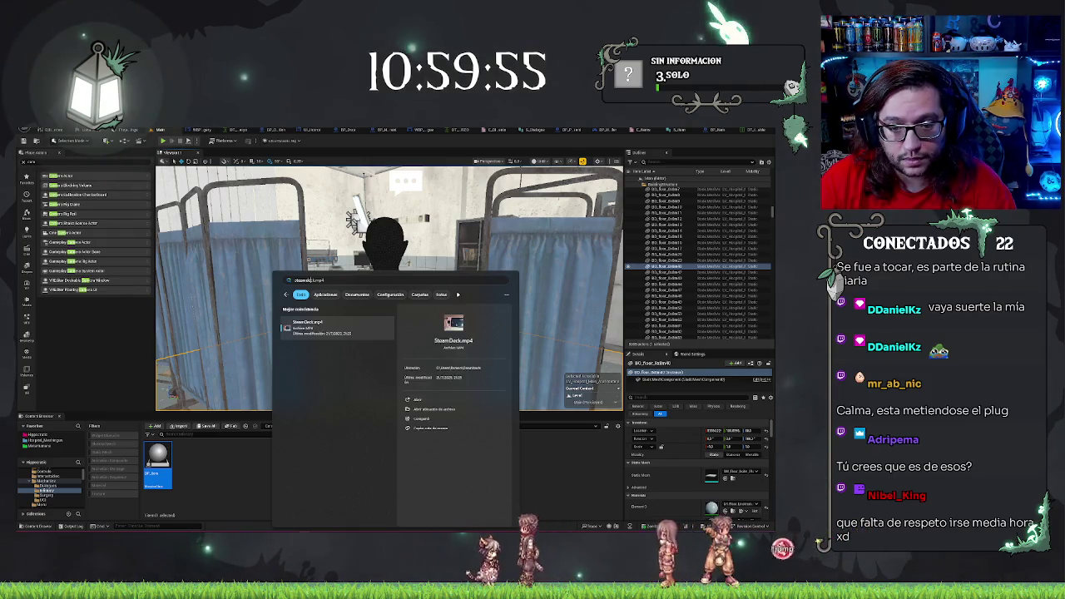
key("BackSpace")
key("BackSpace")
key("BackSpace")
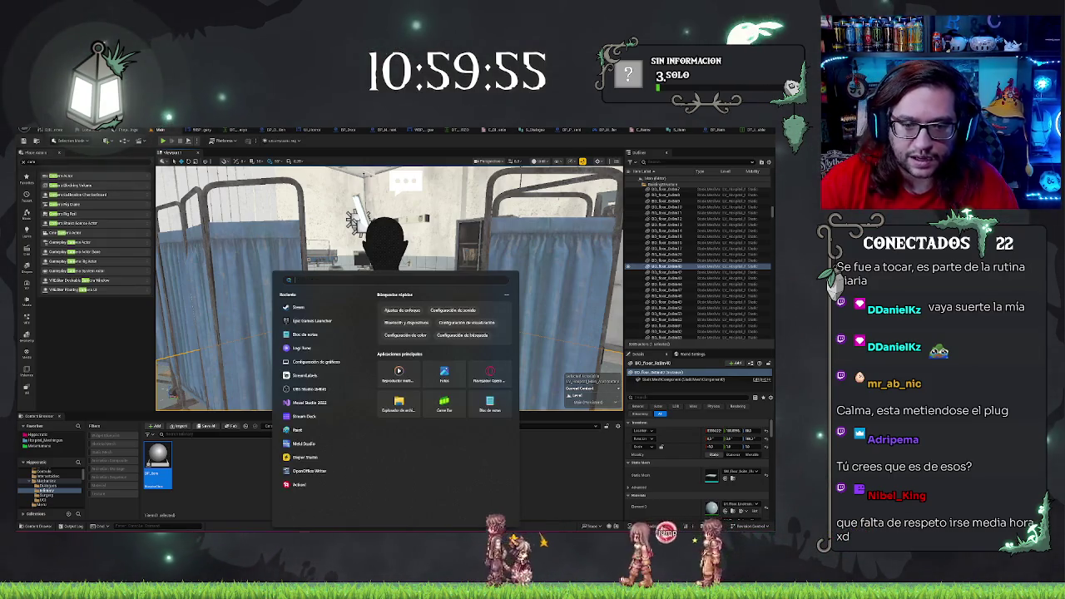
type("deck")
key("Return")
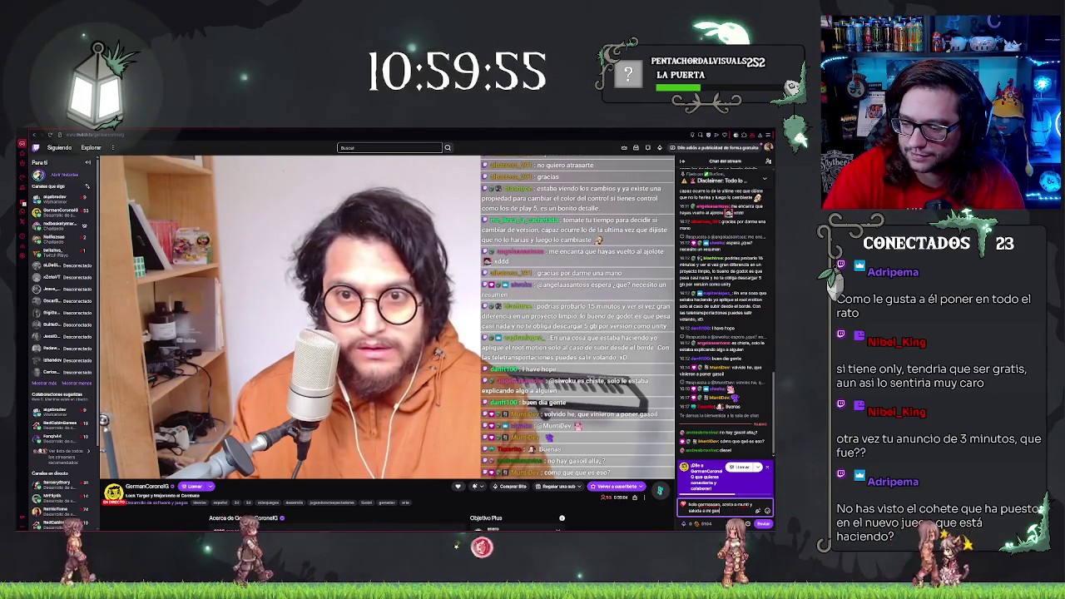
- Send the drafted greeting asking the streamer to say hello to your viewers
key("Return")
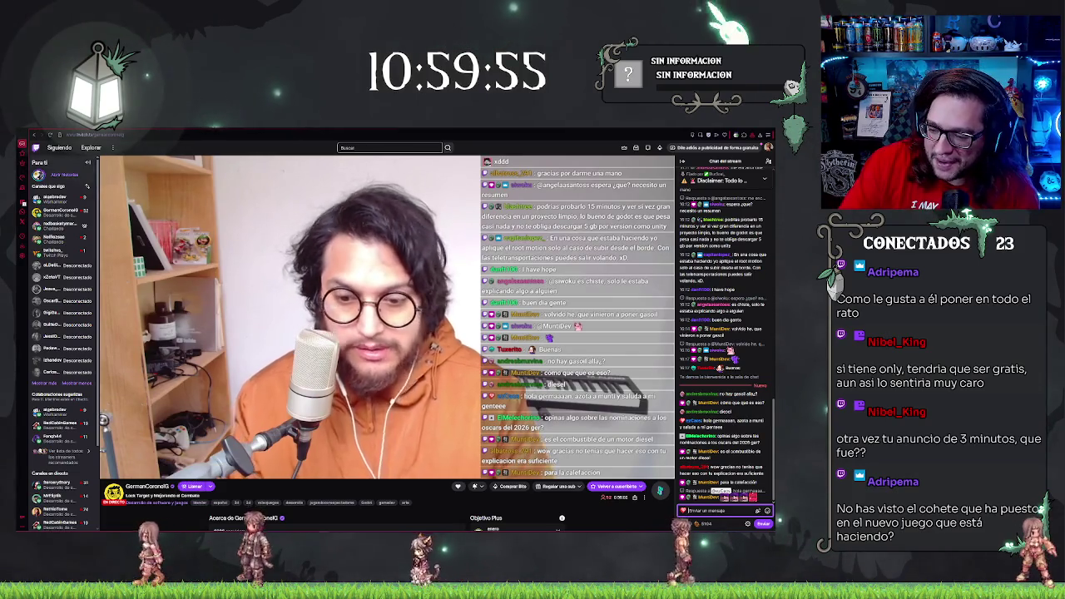
- Post a short reply to another viewer's chat message
left_click(763, 491)
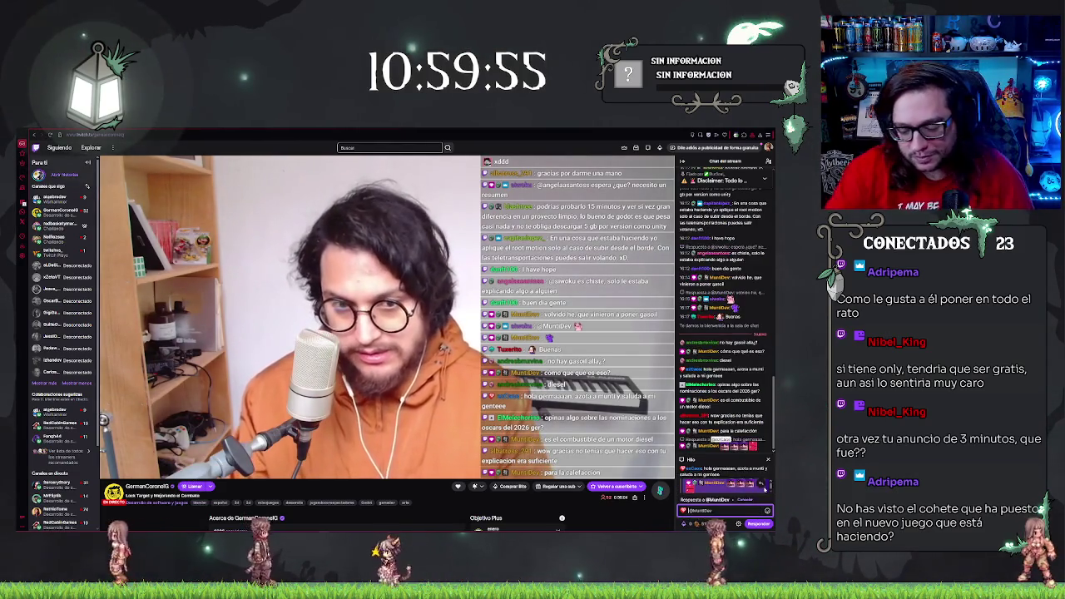
key("Return")
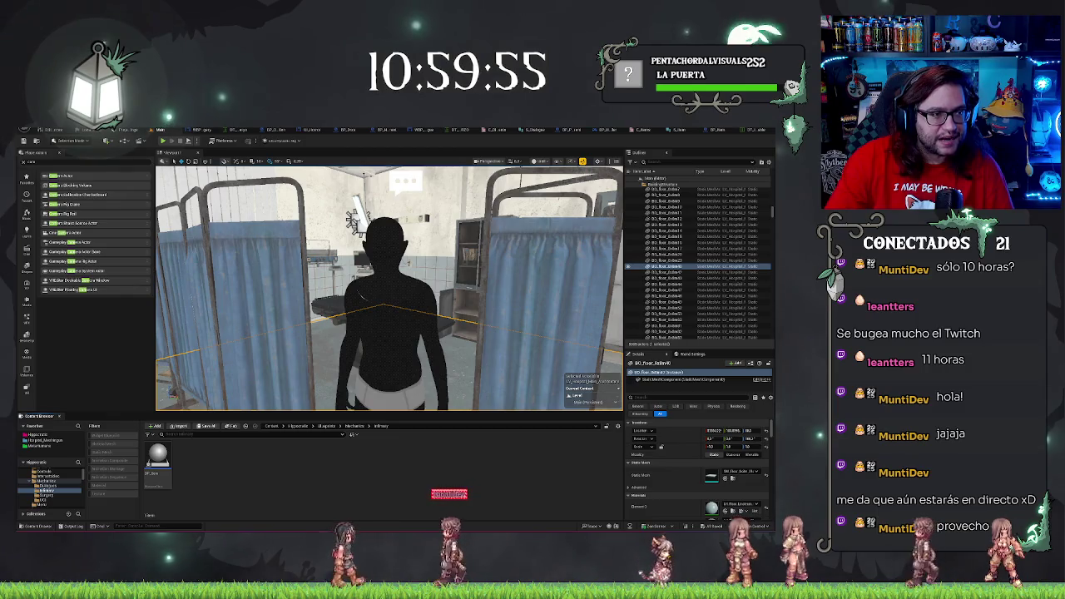
- Alt-Tab to bring the miniature-painting Twitch stream back in front of the editor
key("alt+Tab")
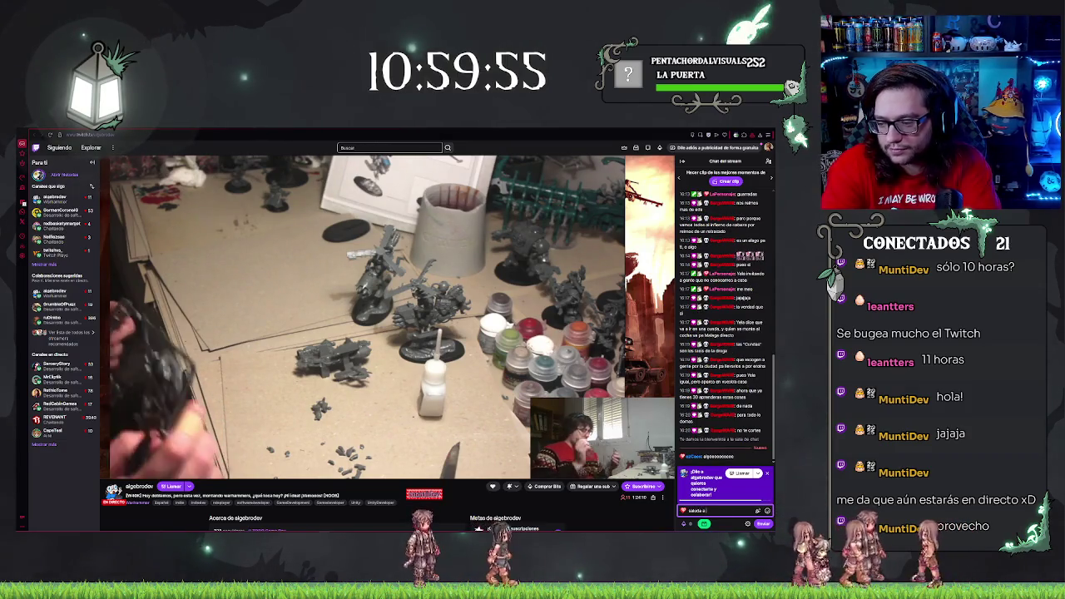
- Post 'mi gemelo' and 'que estoy dandote dinero en anuncios' in the stream chat
type("mi gemelo")
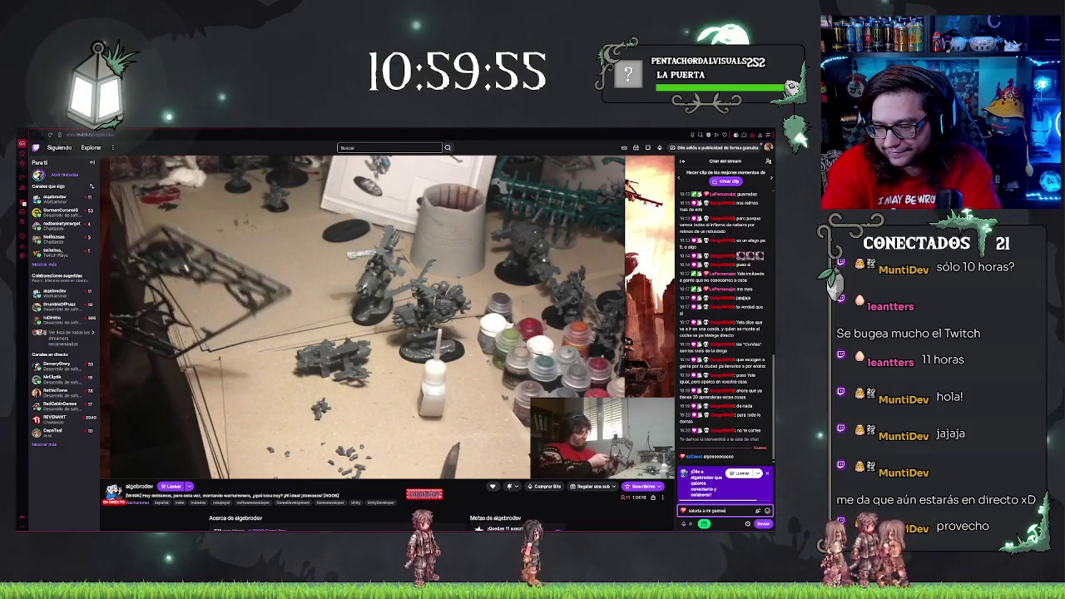
key("Return")
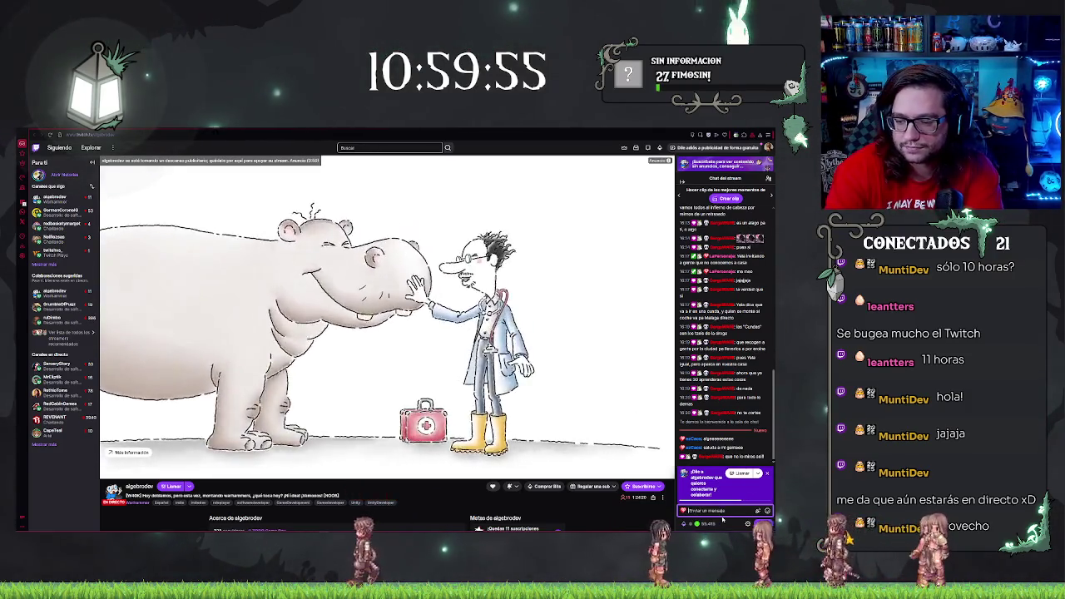
type("que estoy dandote")
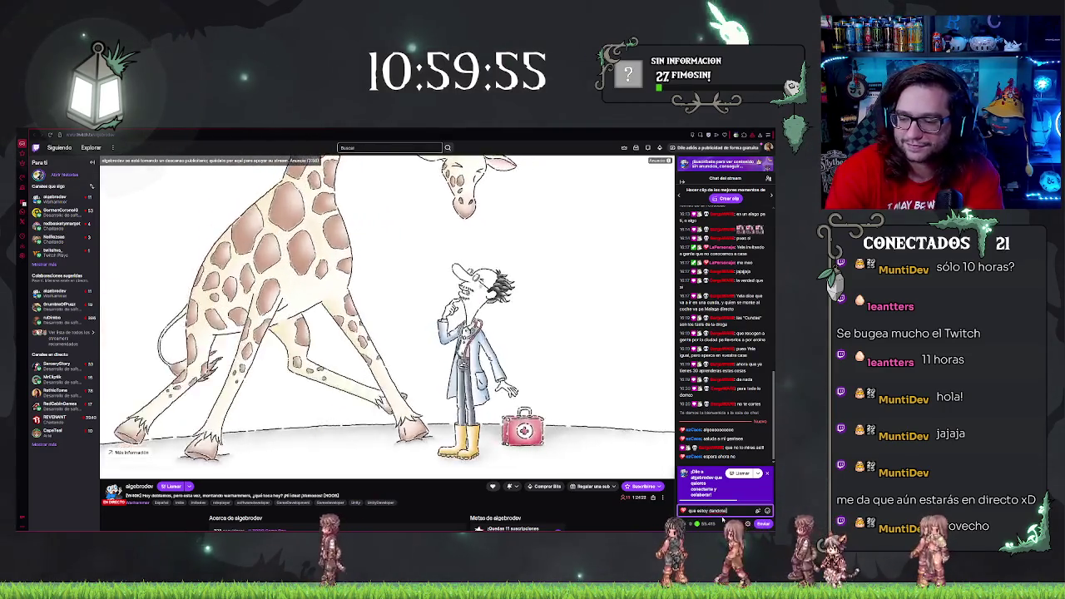
type(" dinero en anuncios")
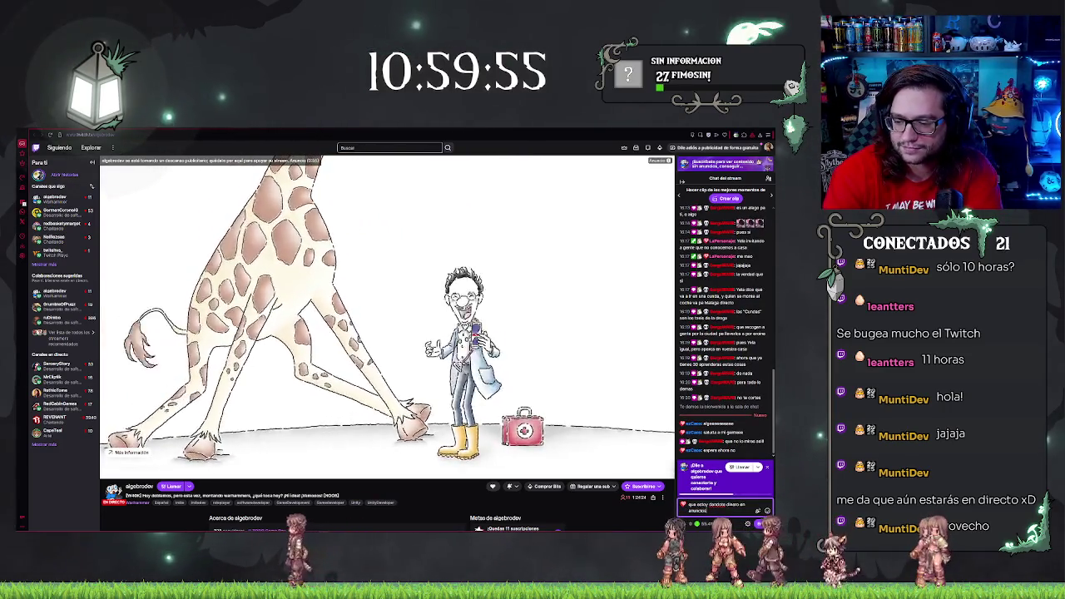
key("Return")
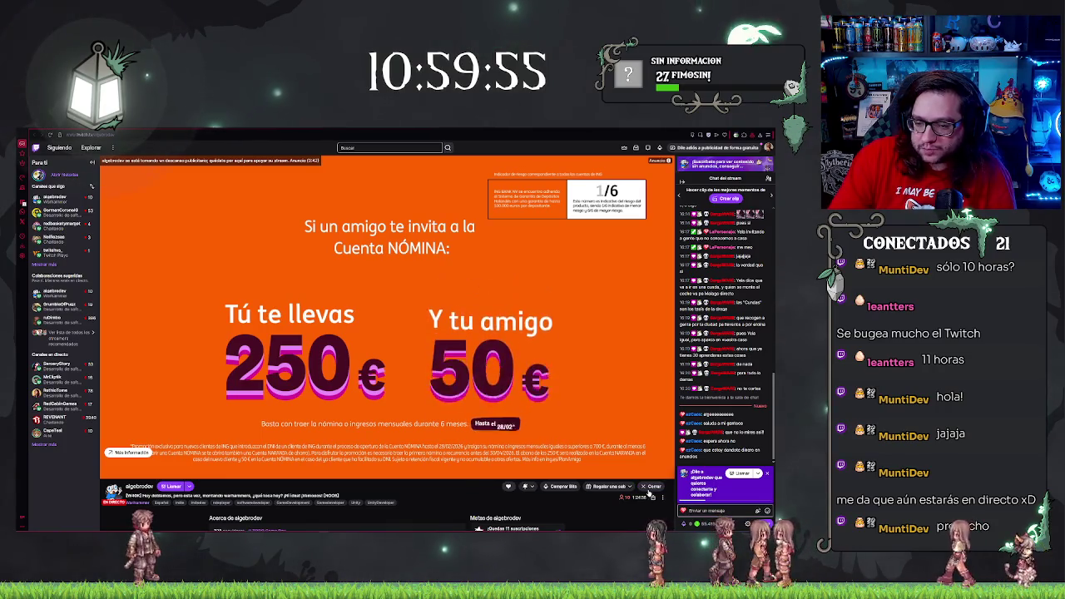
- Open algebrodev's subscription options, browse the other payment methods, then cancel the purchase
left_click(650, 487)
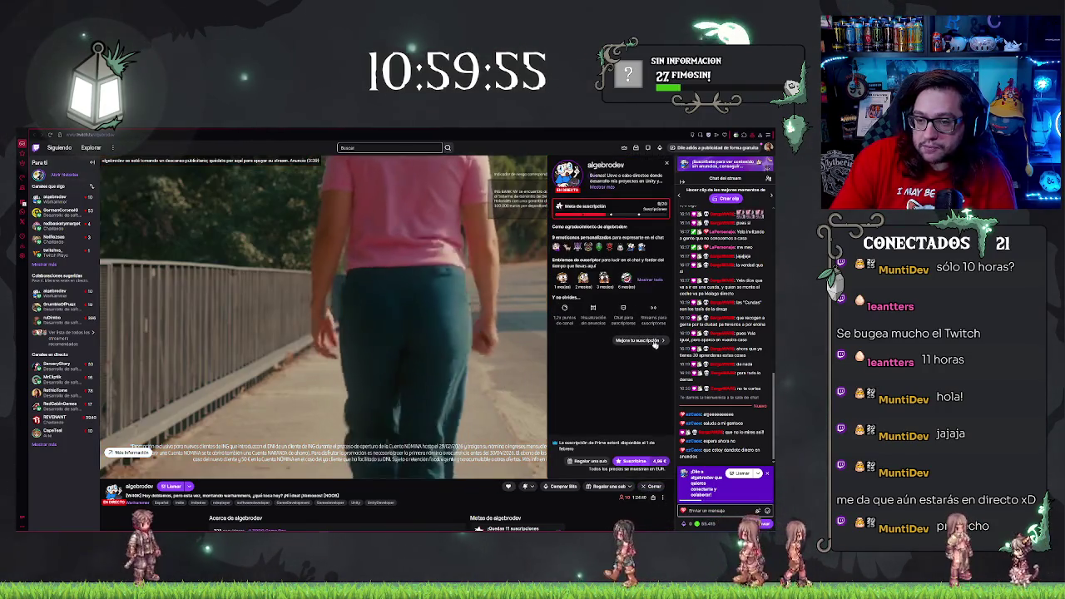
scroll(587, 397, "down", 2)
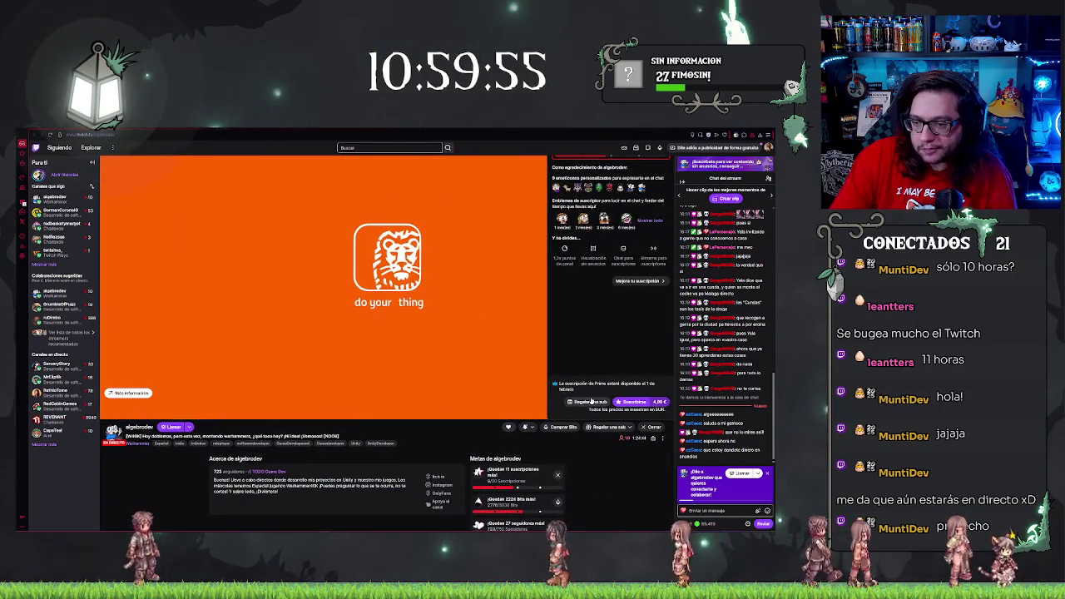
left_click(635, 402)
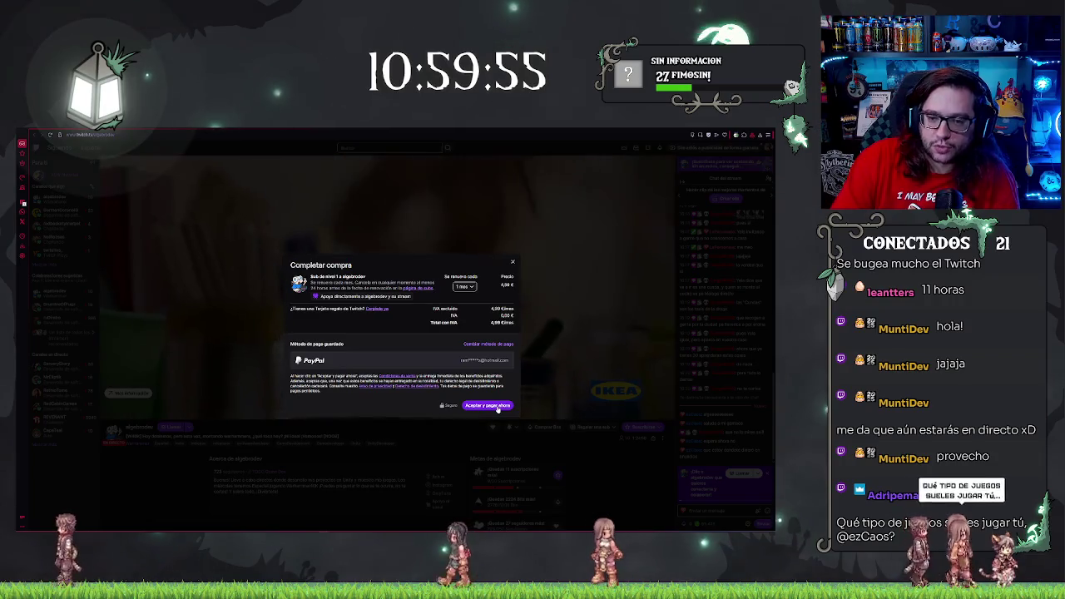
left_click(489, 344)
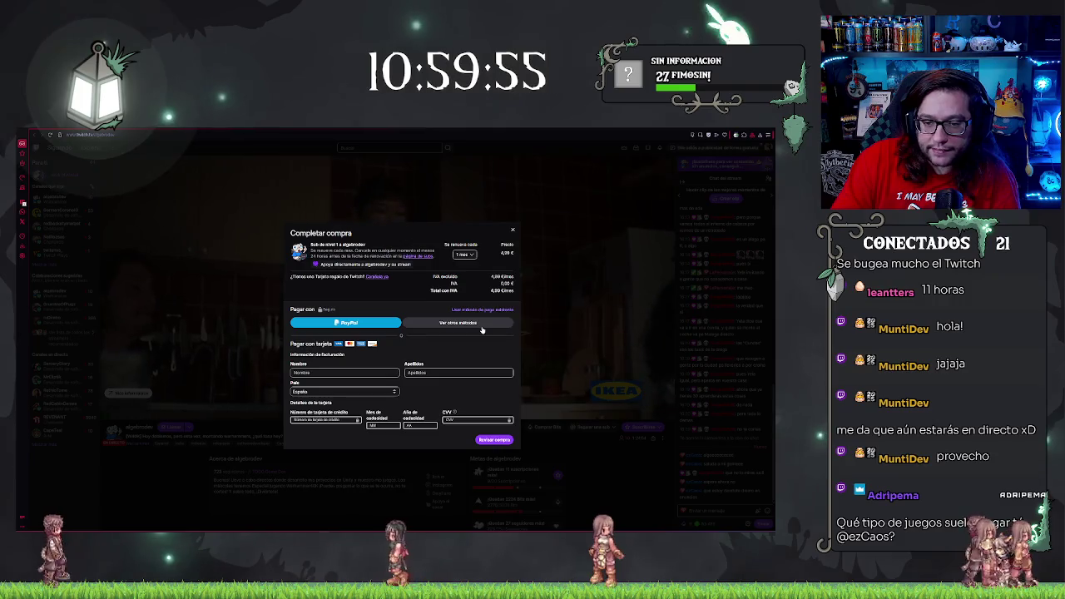
left_click(481, 331)
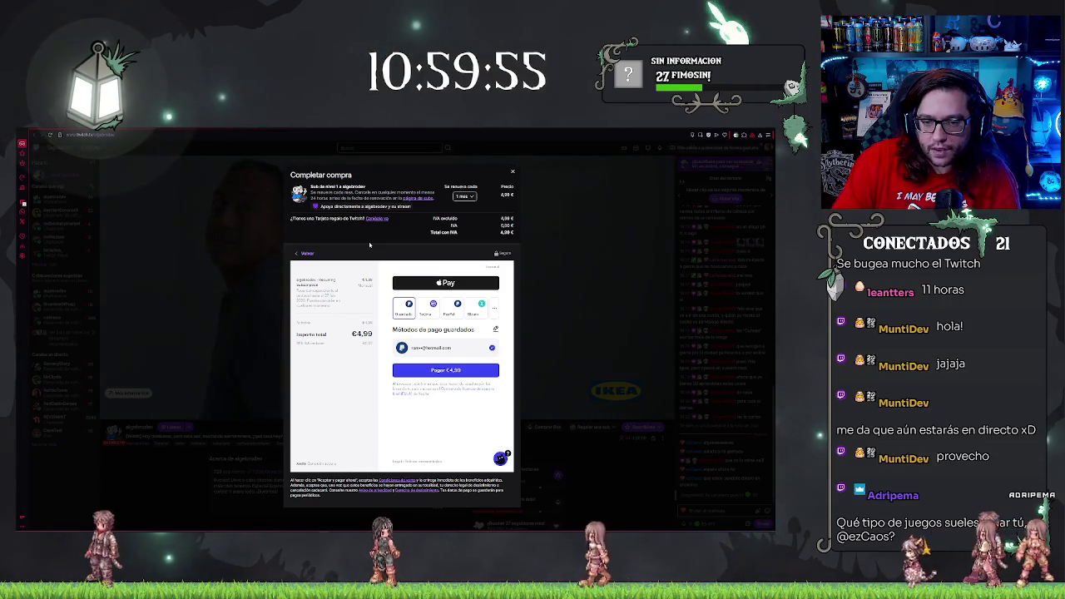
left_click(495, 308)
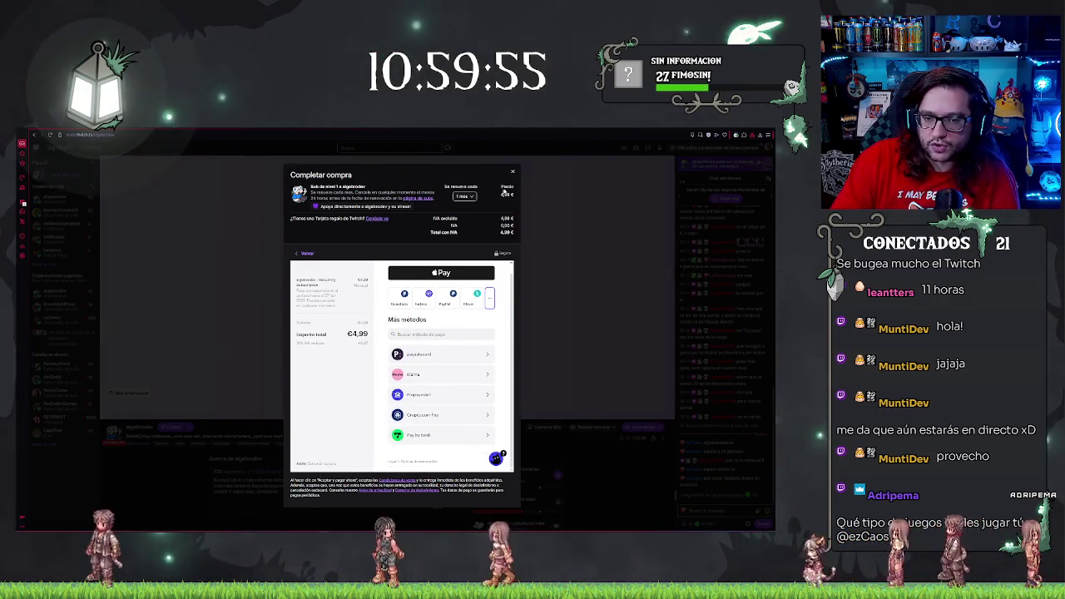
left_click(513, 172)
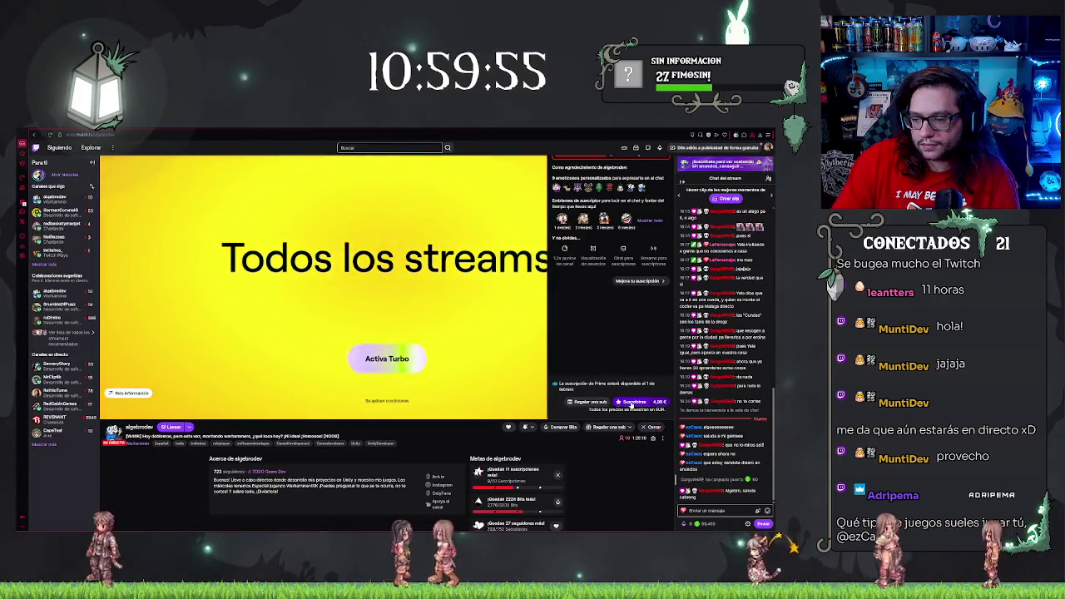
- Buy the 4,99 € one-month subscription with the saved PayPal account and dismiss the confirmation
left_click(642, 428)
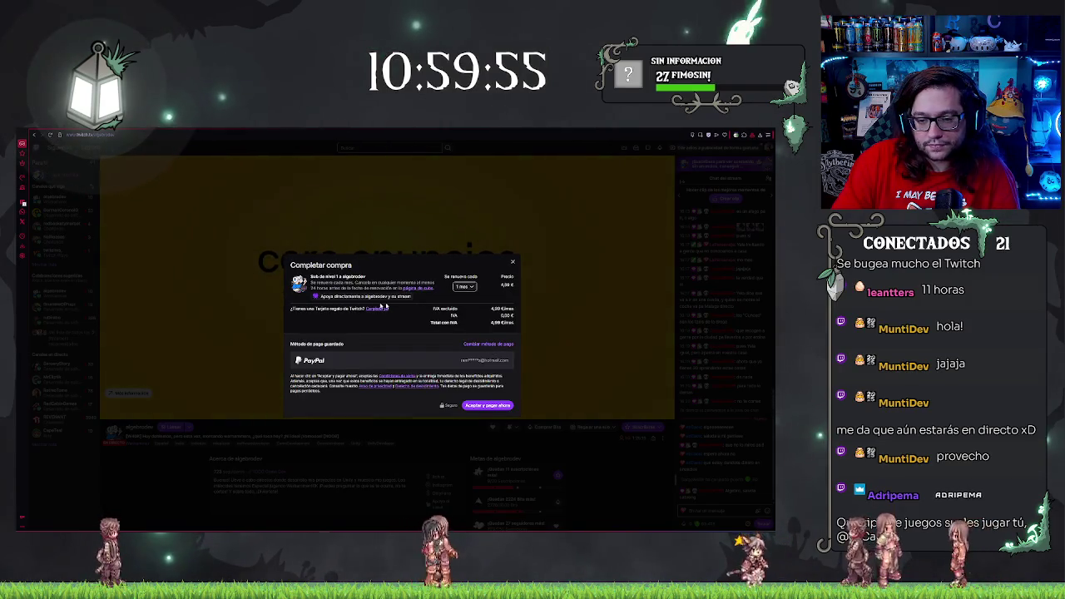
left_click(490, 406)
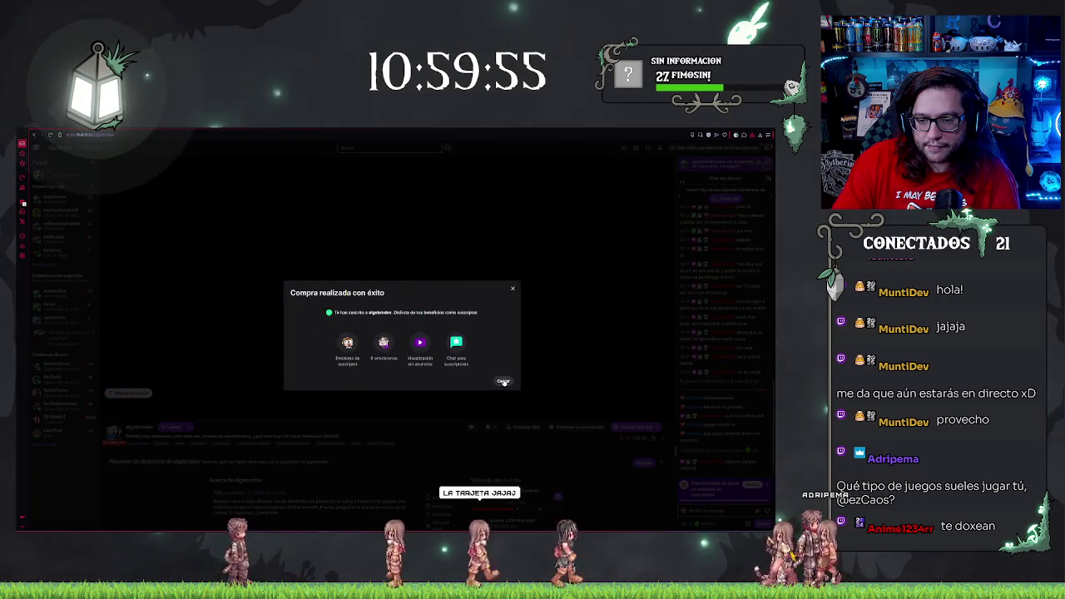
left_click(434, 337)
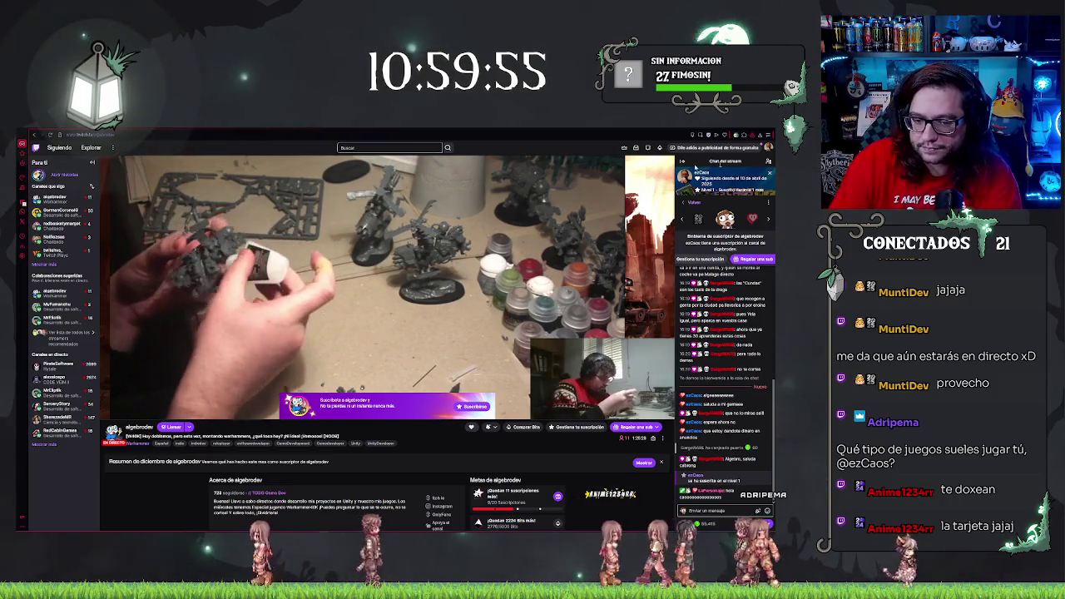
- Send 'ahora', 'pera en m' and 'ahora eres tu' in the stream chat
type("ahora saludas")
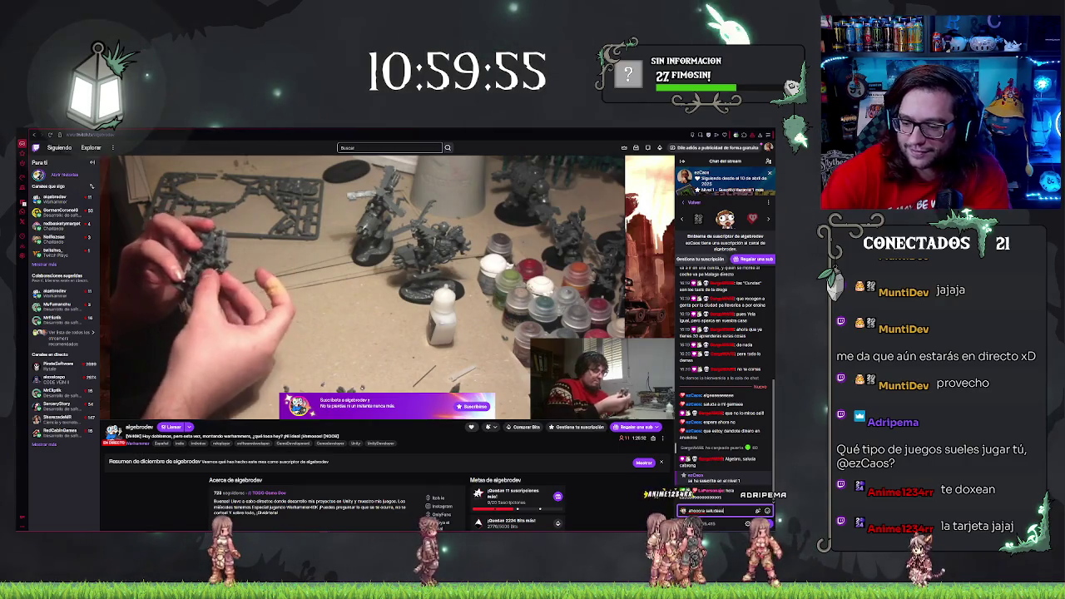
key("Return")
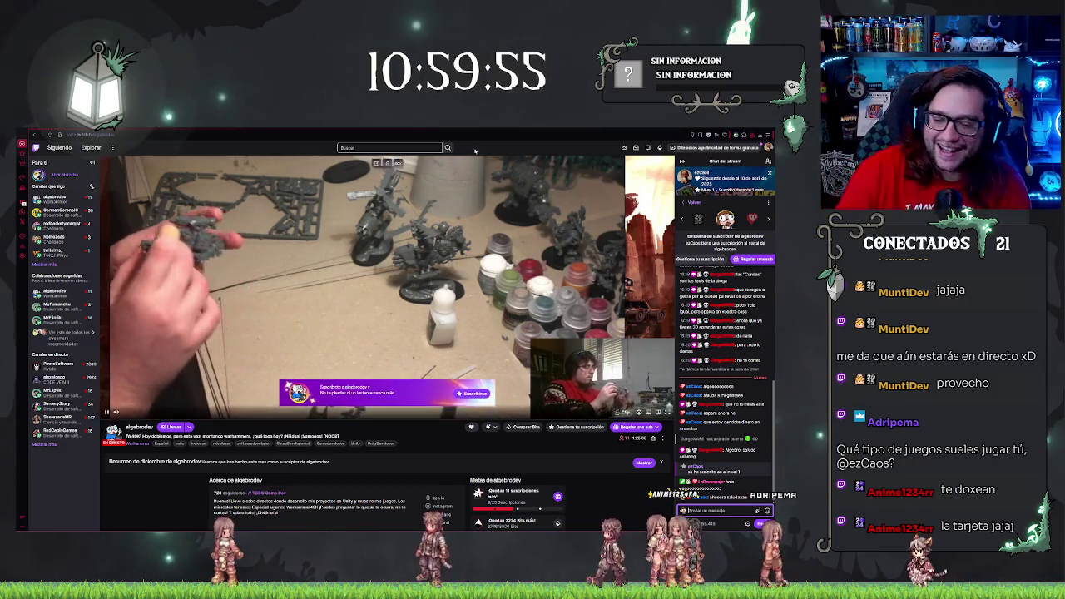
scroll(133, 511, "up", 1)
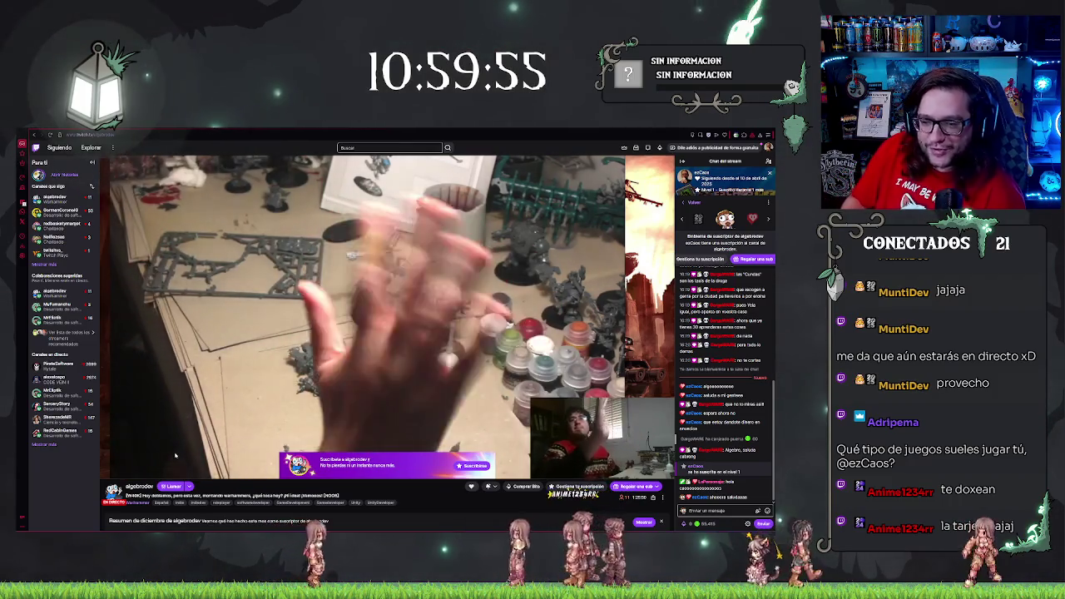
mouse_move(175, 455)
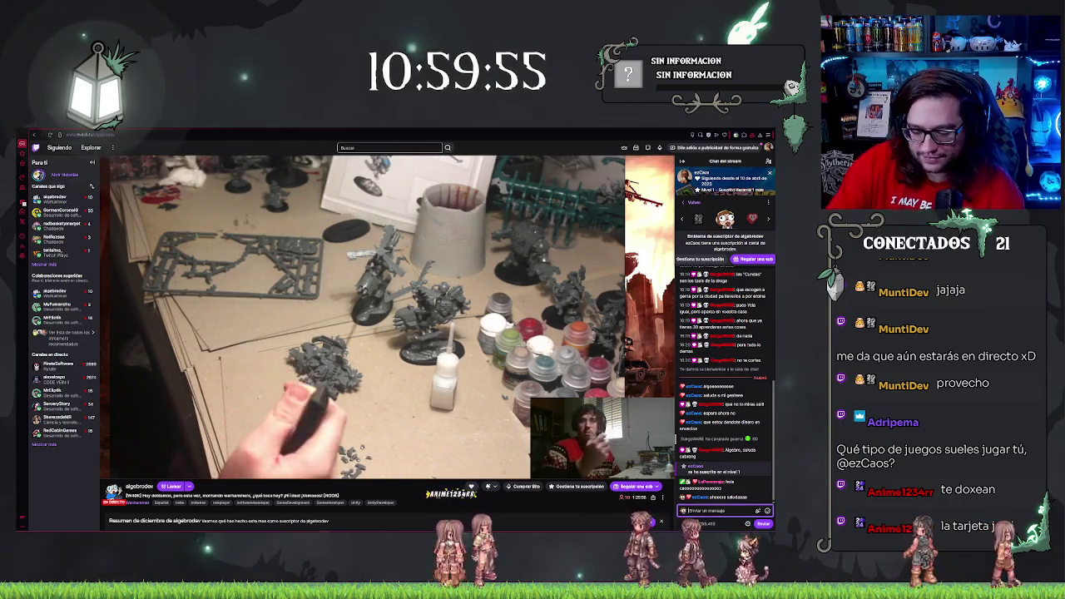
type("van que la opera en m")
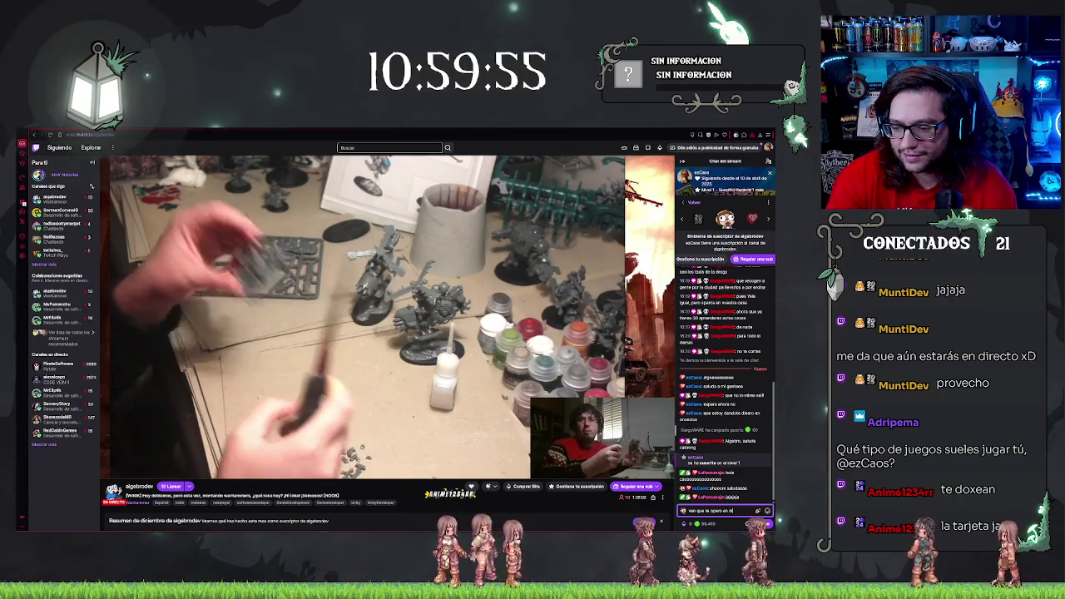
key("Return")
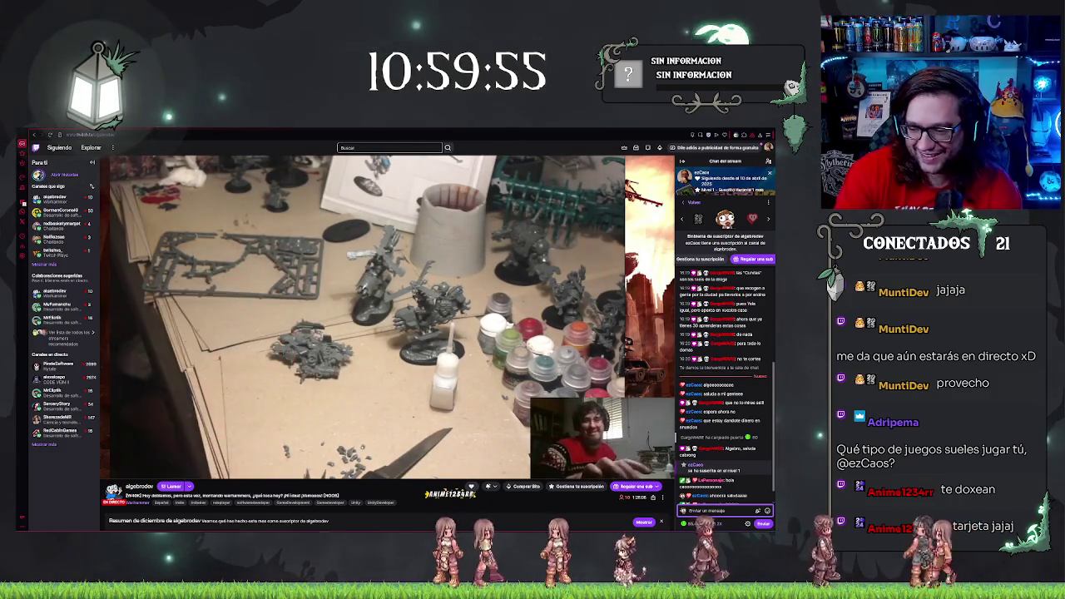
type("ahora eres")
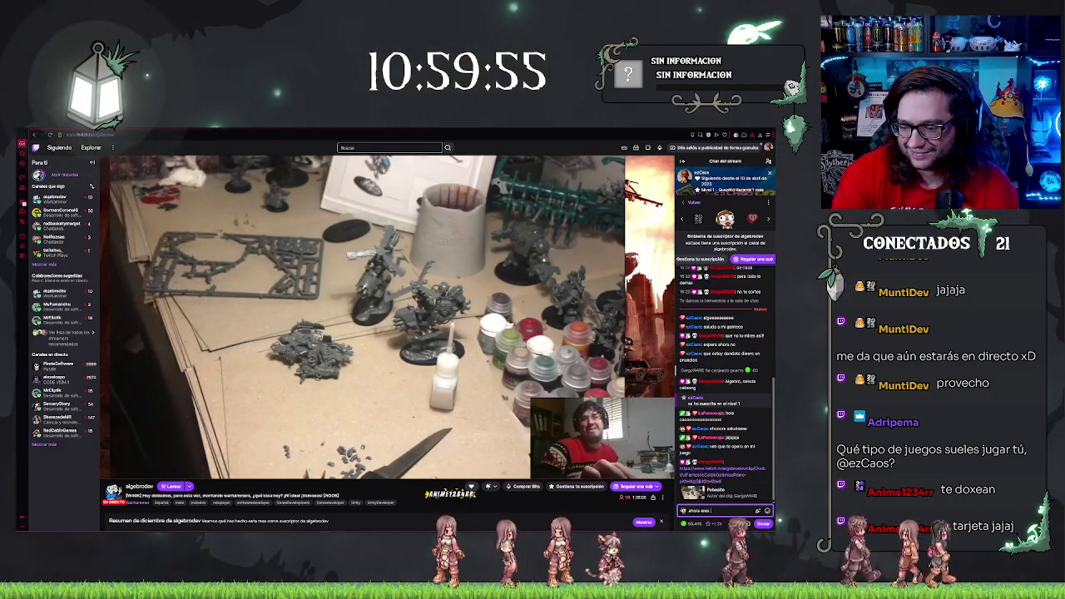
type(" tu el warhammer")
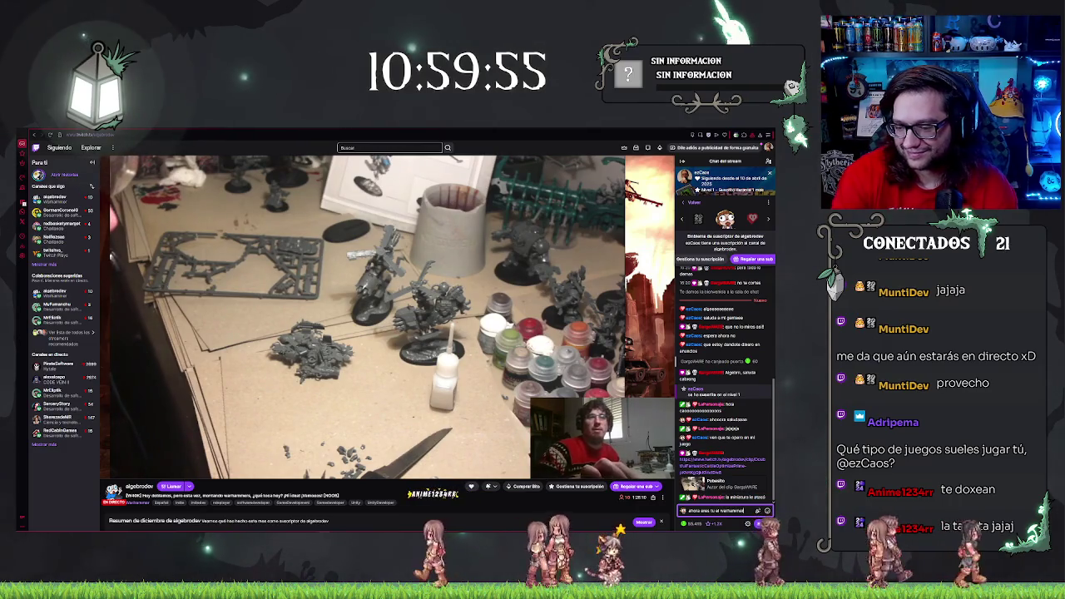
key("Return")
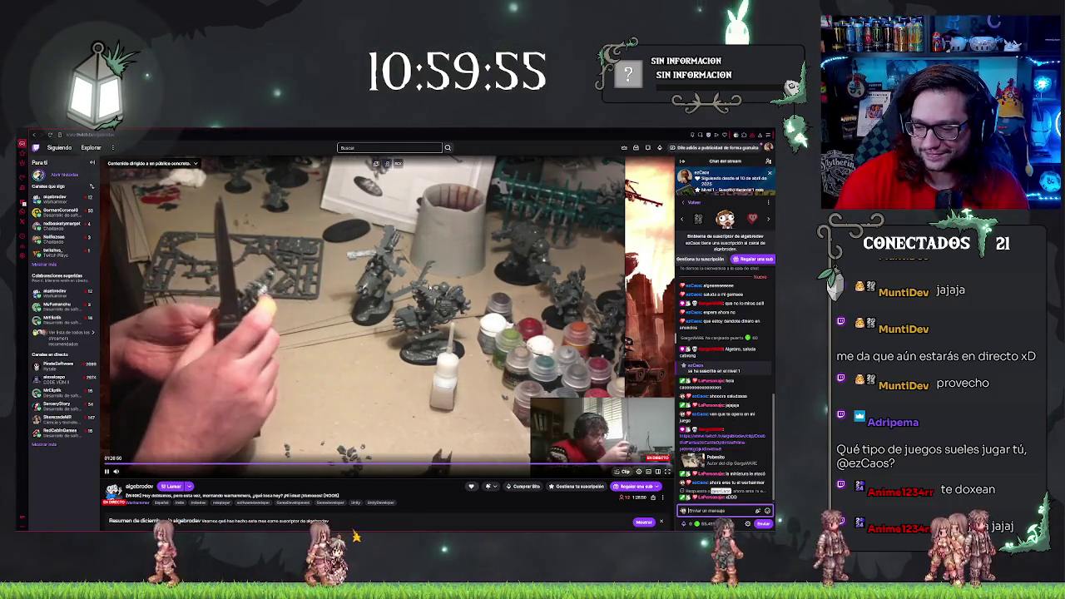
- Send 'masillos sueltos a', 'y aquianas de hacer un cel' and 'yo no, poner en mi canal pro 500' to chat
type("ah dios...masillo")
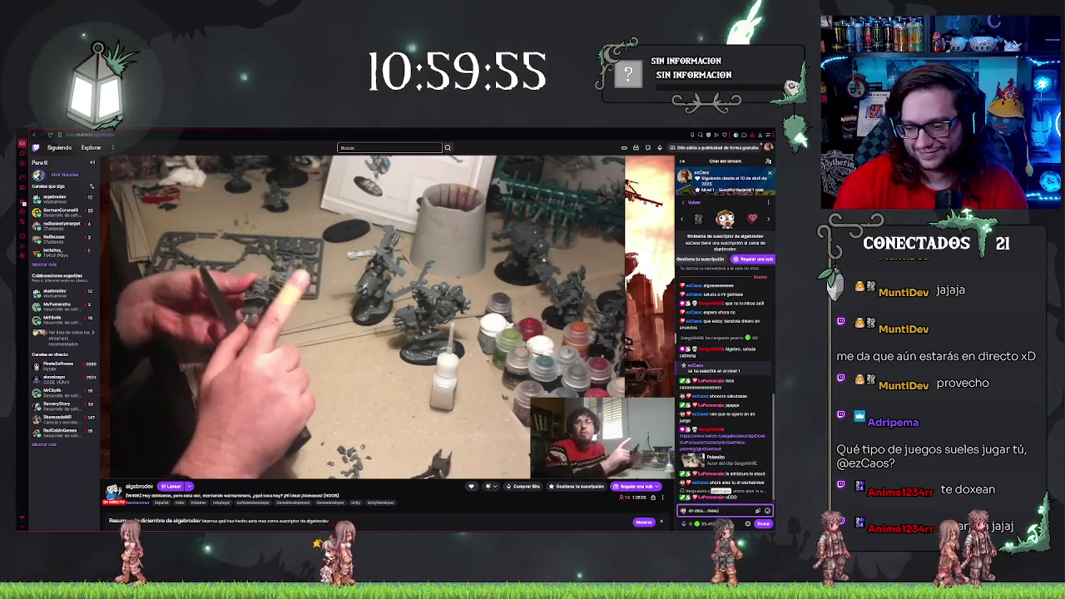
type("s sueltos")
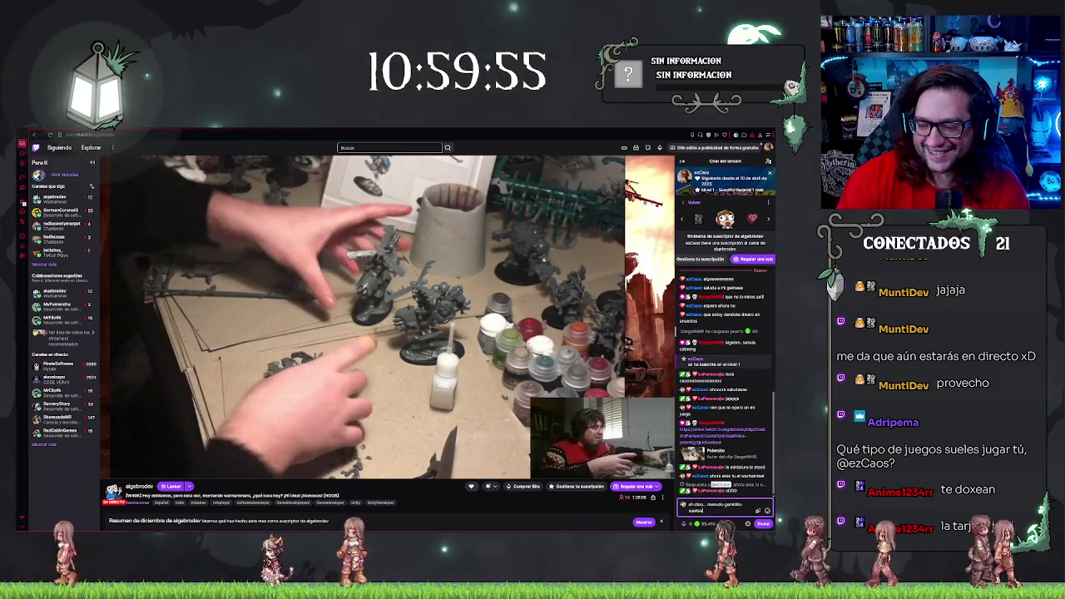
type(" a")
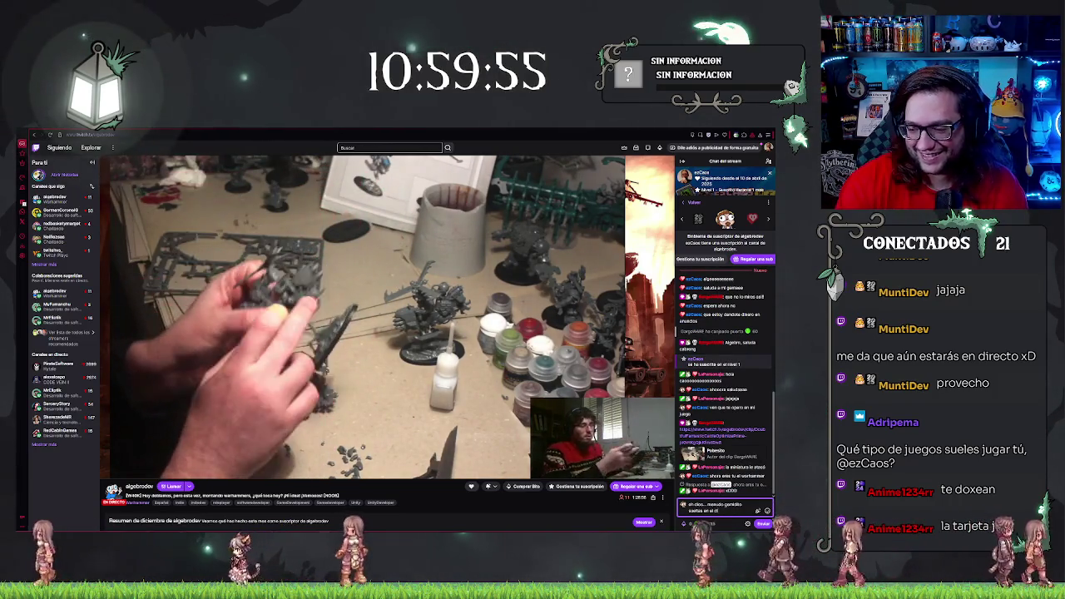
key("Return")
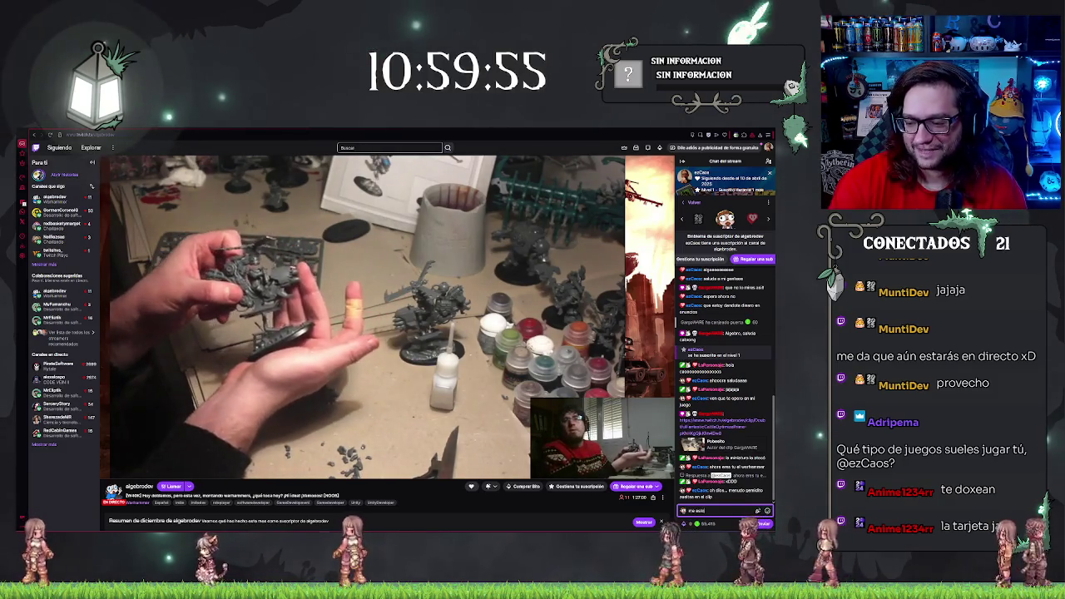
type("y aqui")
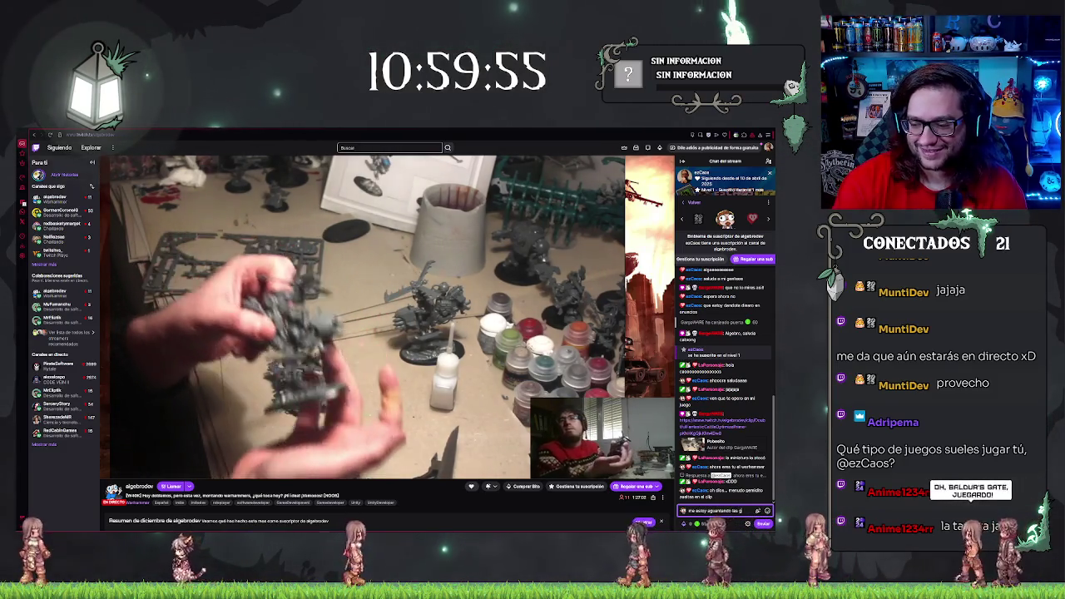
type("anas de hacer un cel")
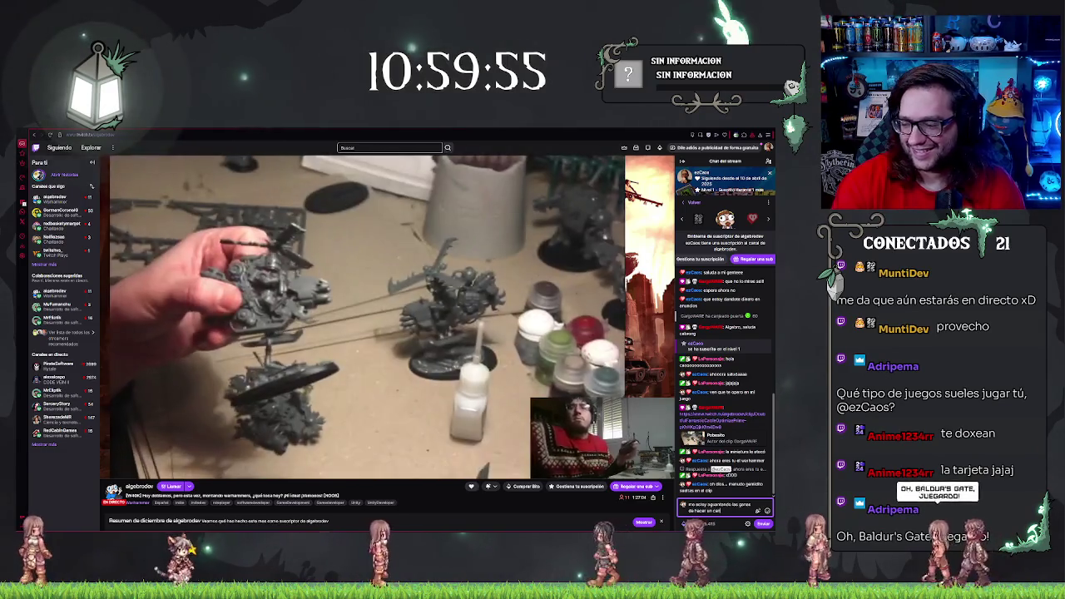
key("Return")
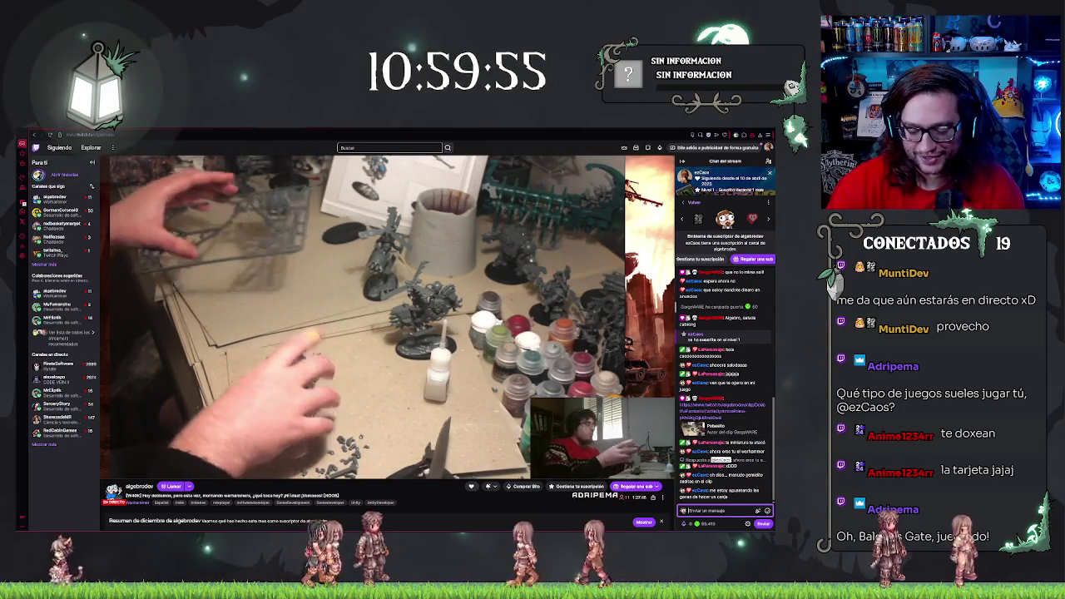
type("yo no, poner en mi canal")
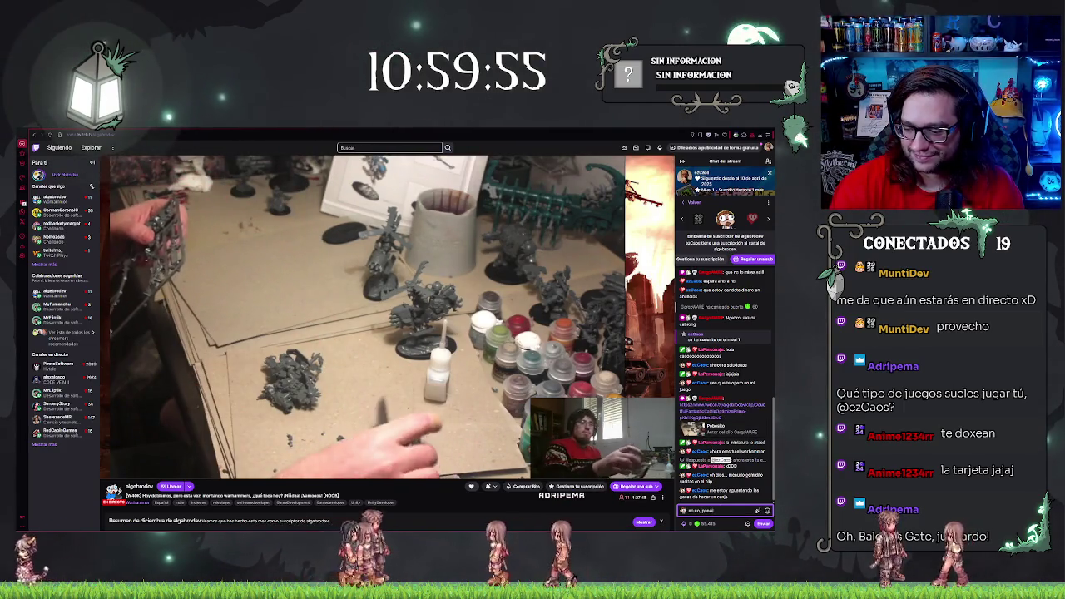
type(" pro 500")
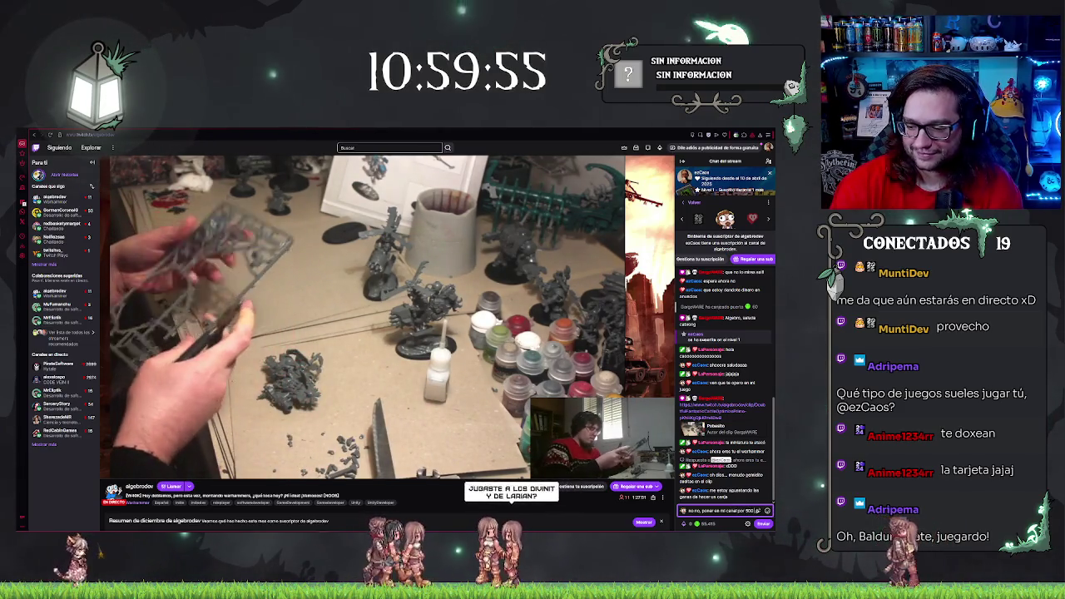
key("Return")
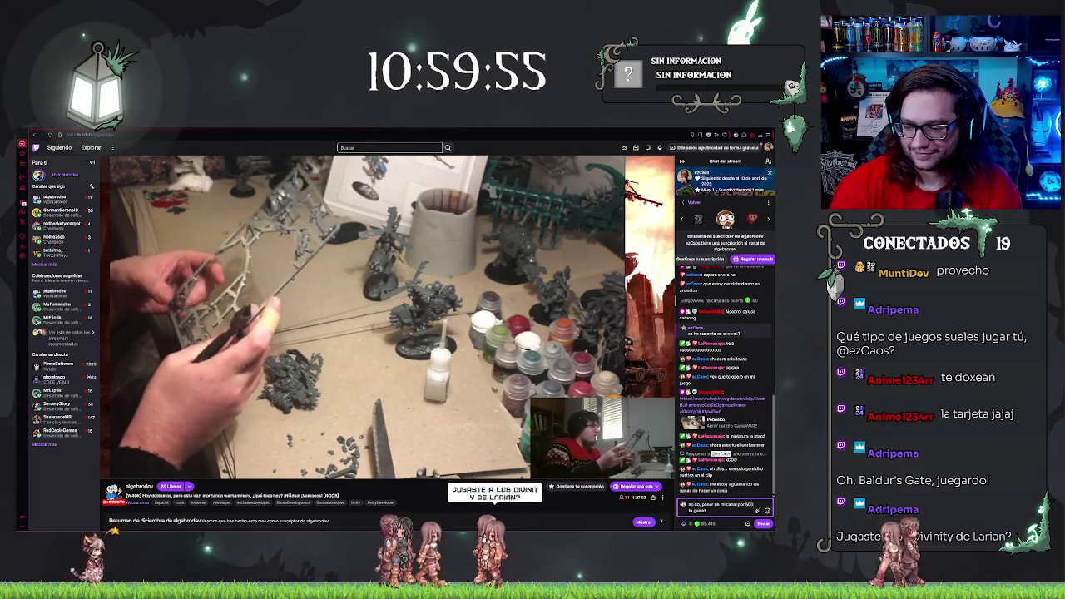
- Open and dismiss the chat emote list without picking one, then pause the clip
left_click(766, 510)
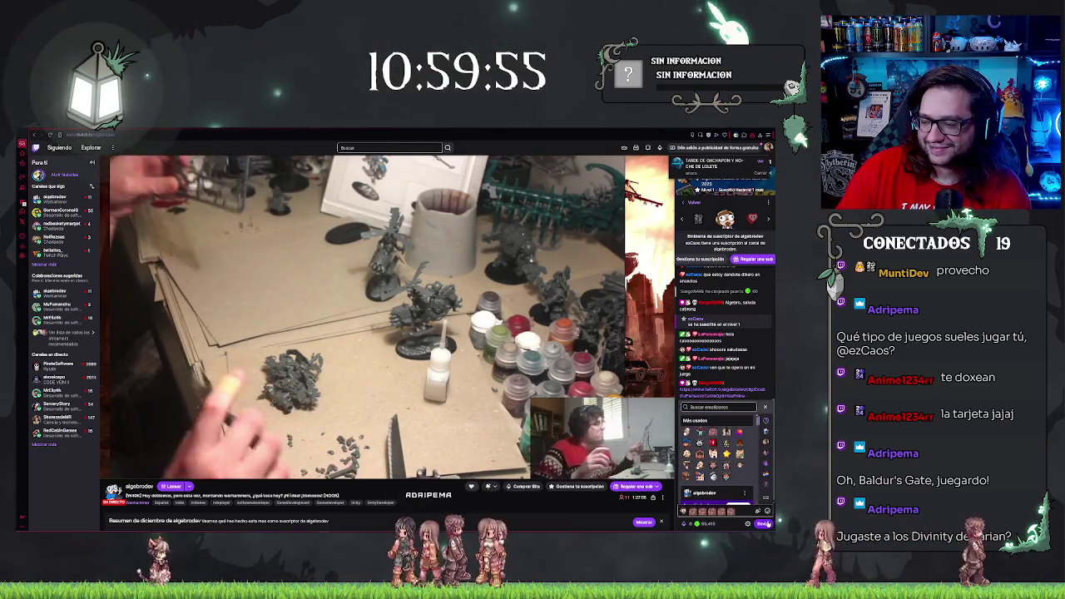
key("Escape")
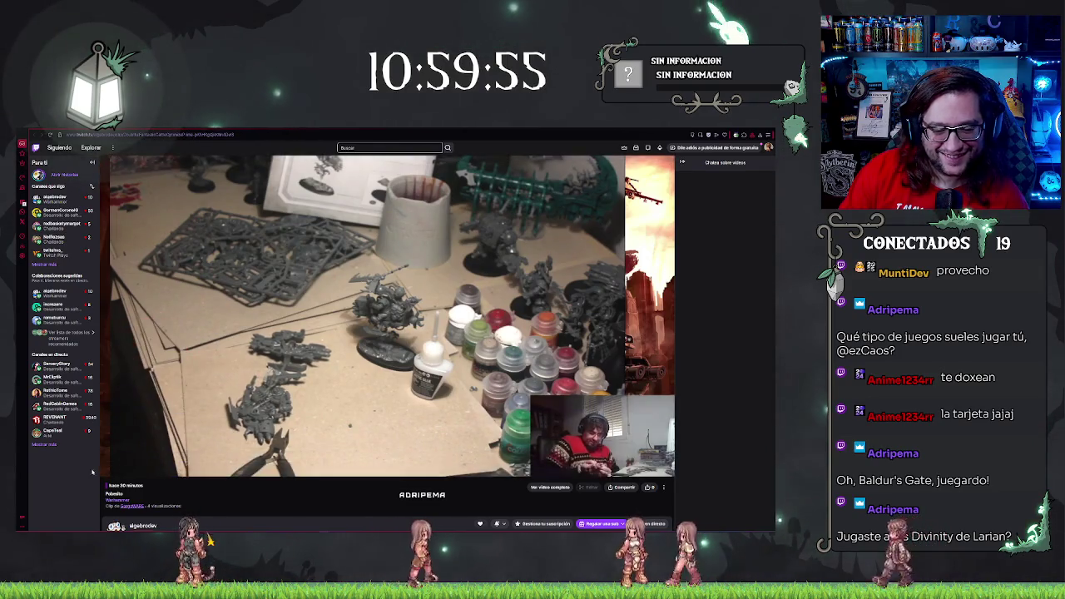
left_click(361, 403)
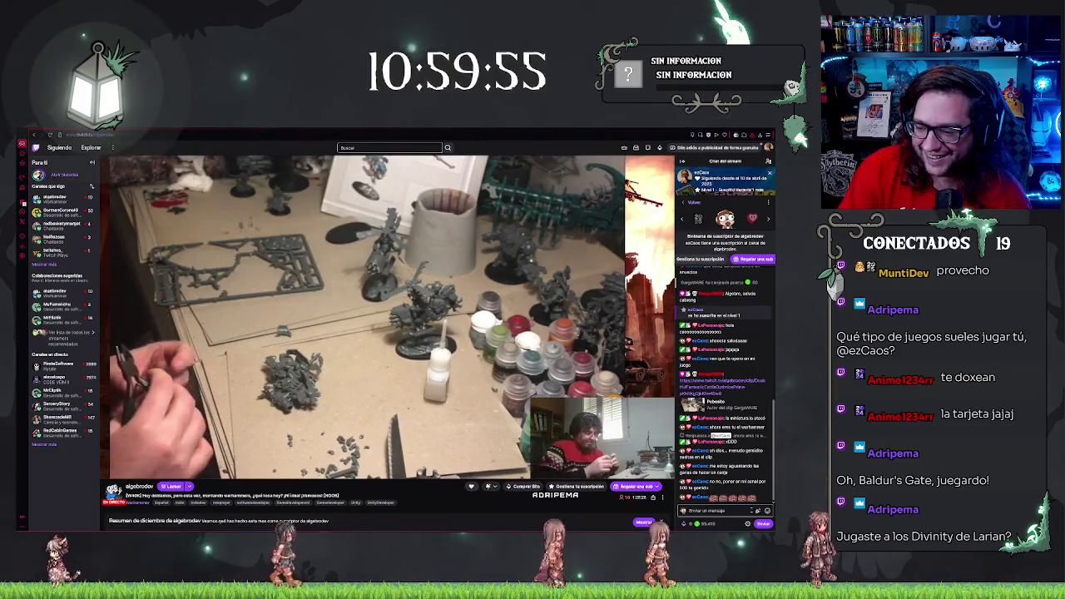
- Send 'es el mejorabertu cumpleaños' and 'sabemo' in chat after briefly opening the emote picker
left_click(759, 511)
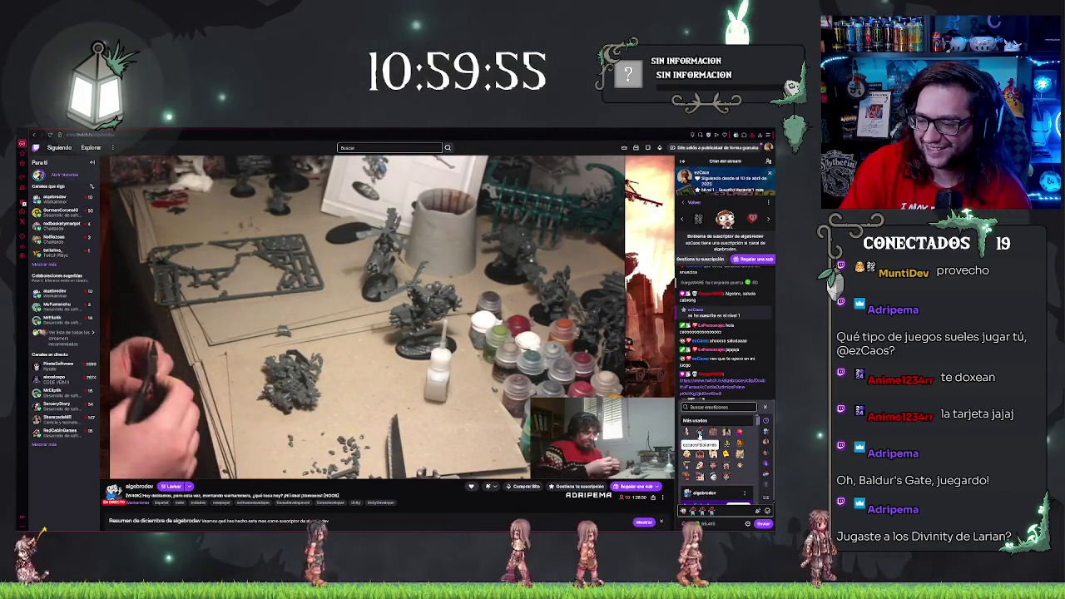
left_click(759, 524)
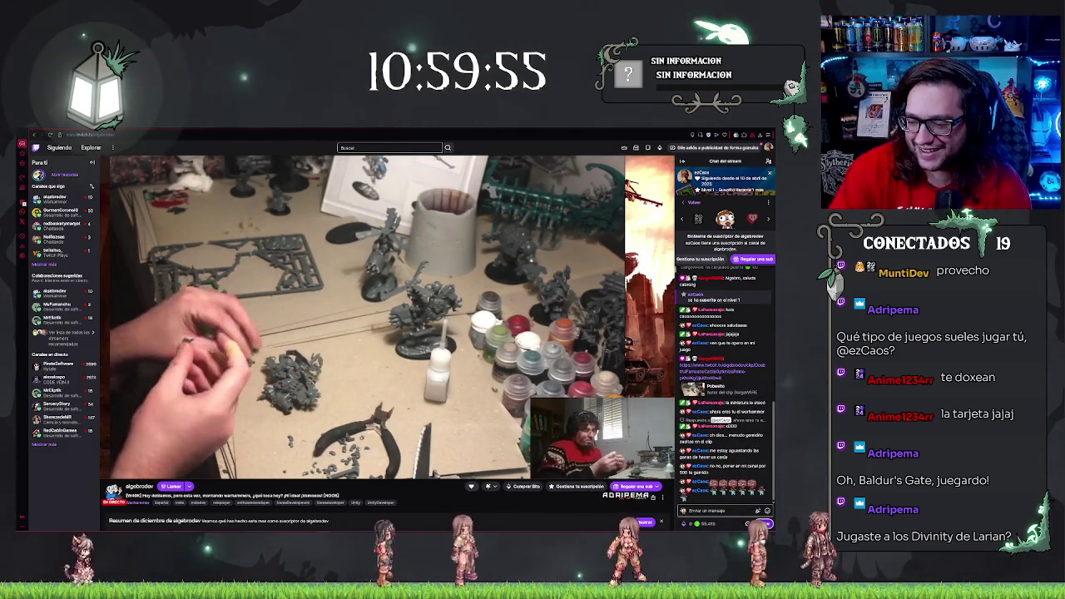
type("es el mejor regalo que")
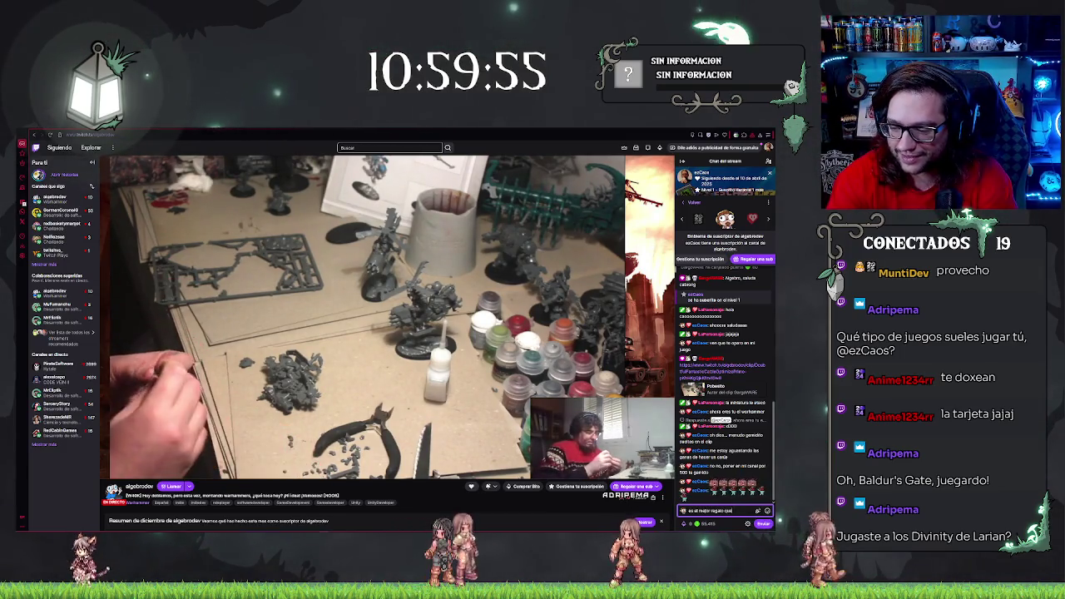
type("aber")
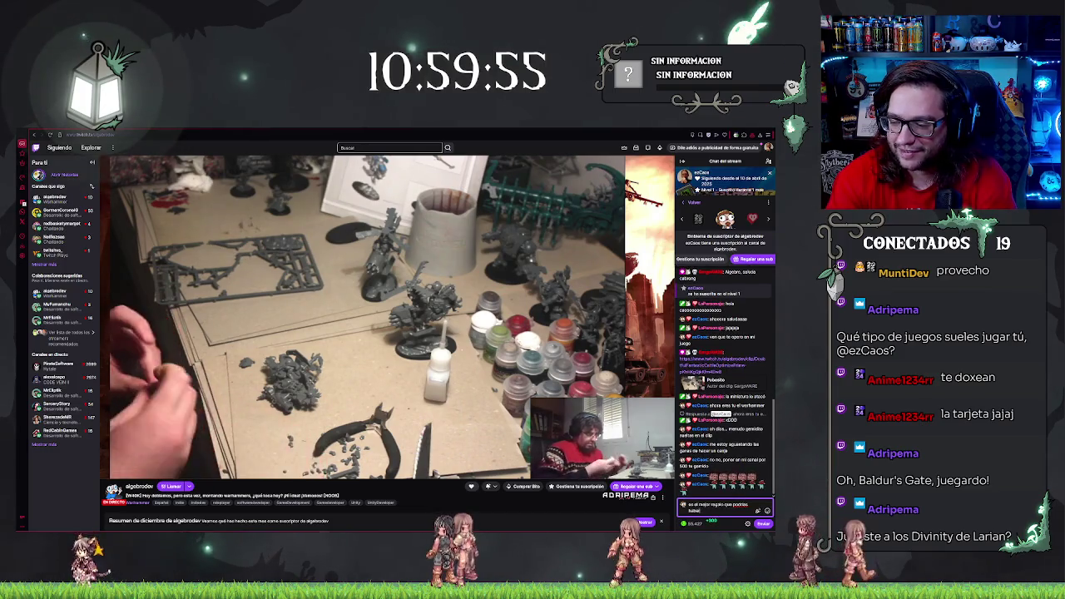
type("tu c")
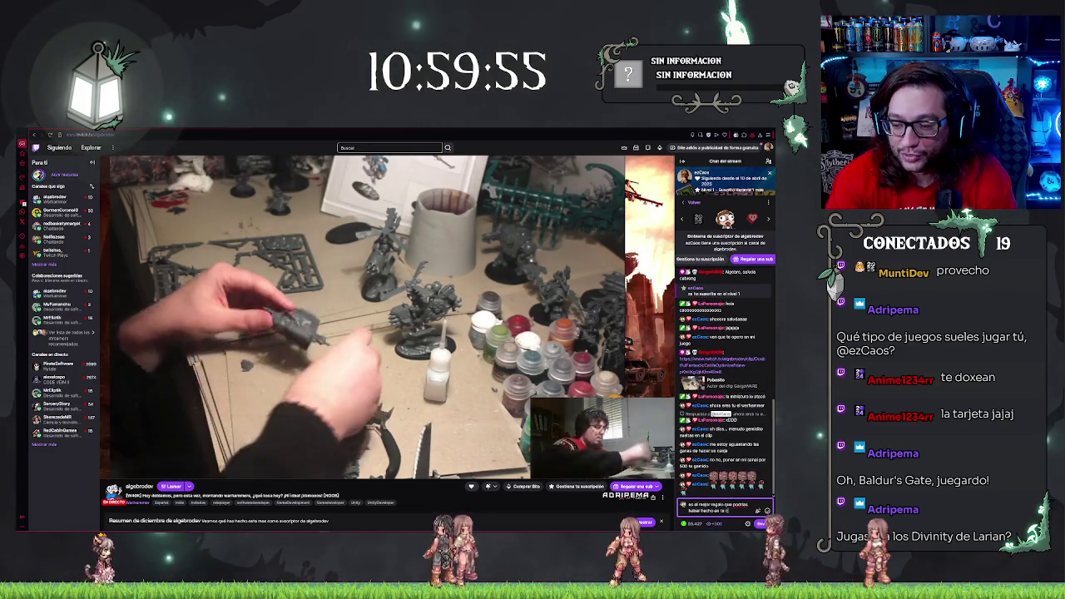
type("umpleaños")
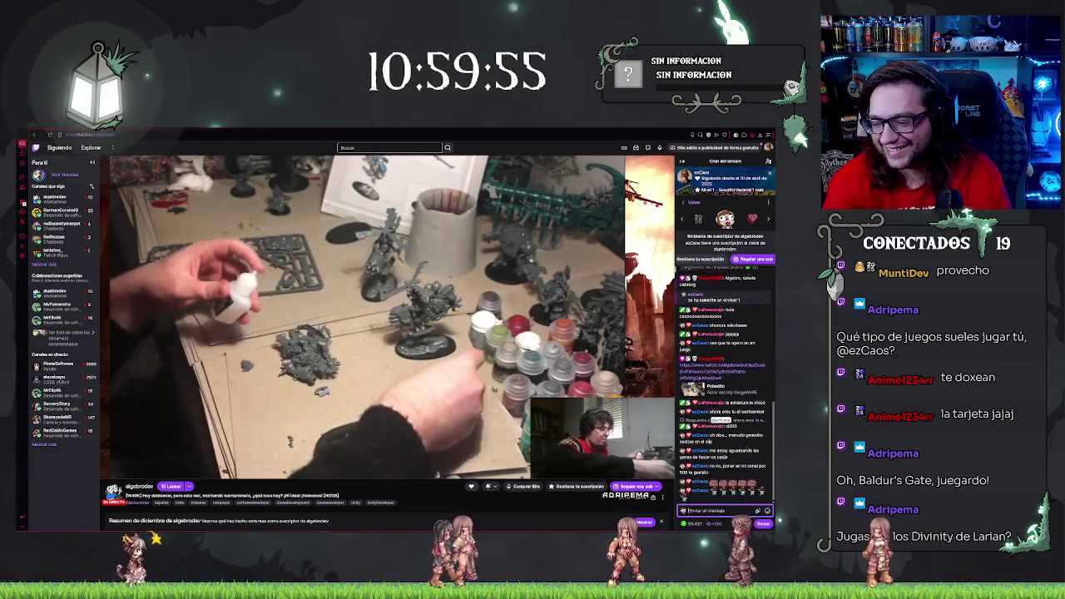
key("Return")
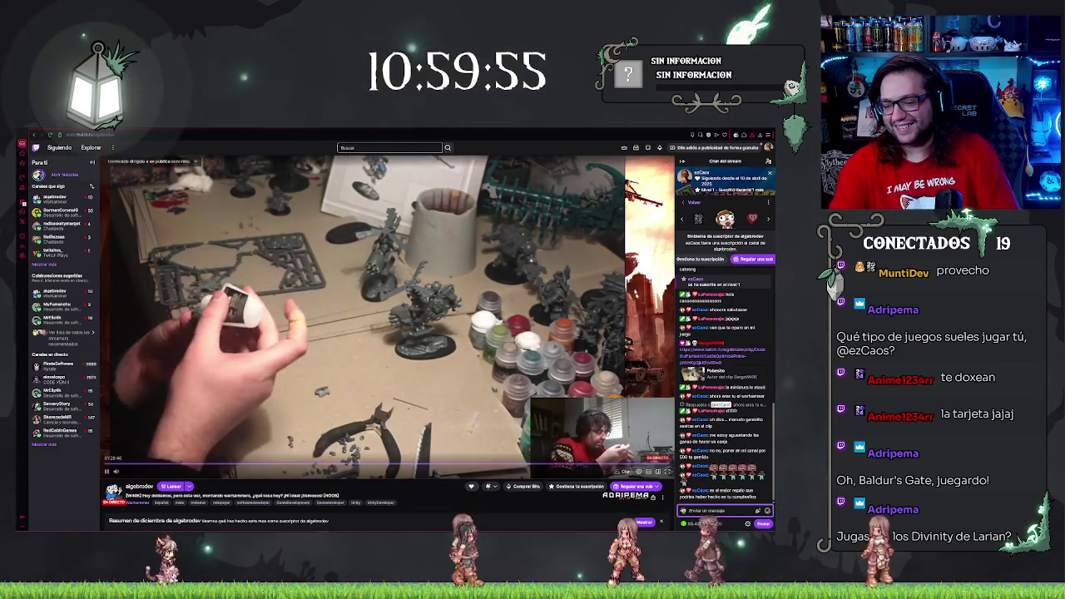
type("sabemo")
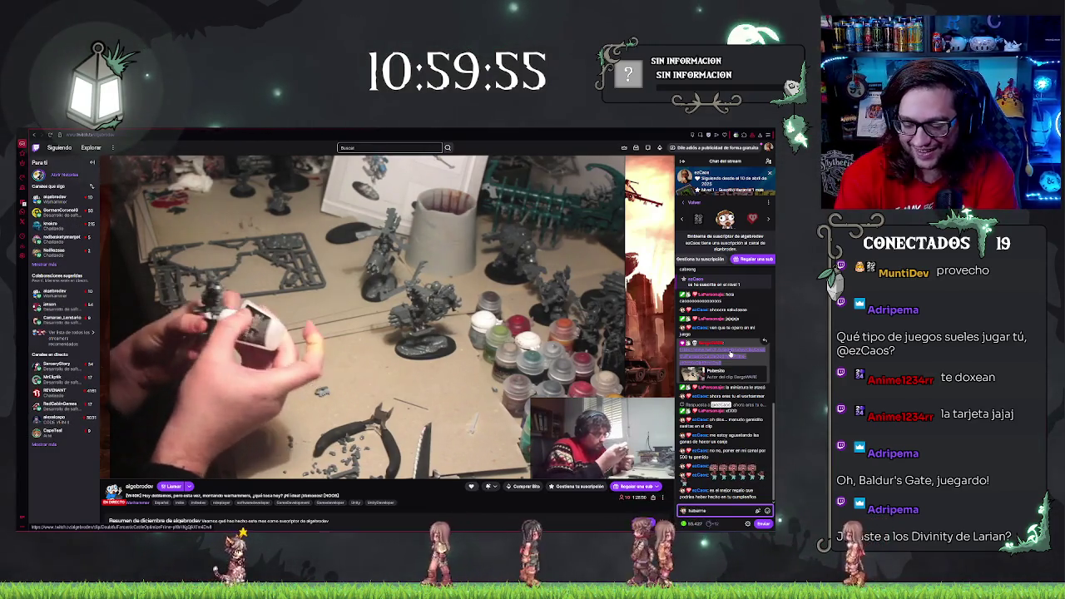
key("Return")
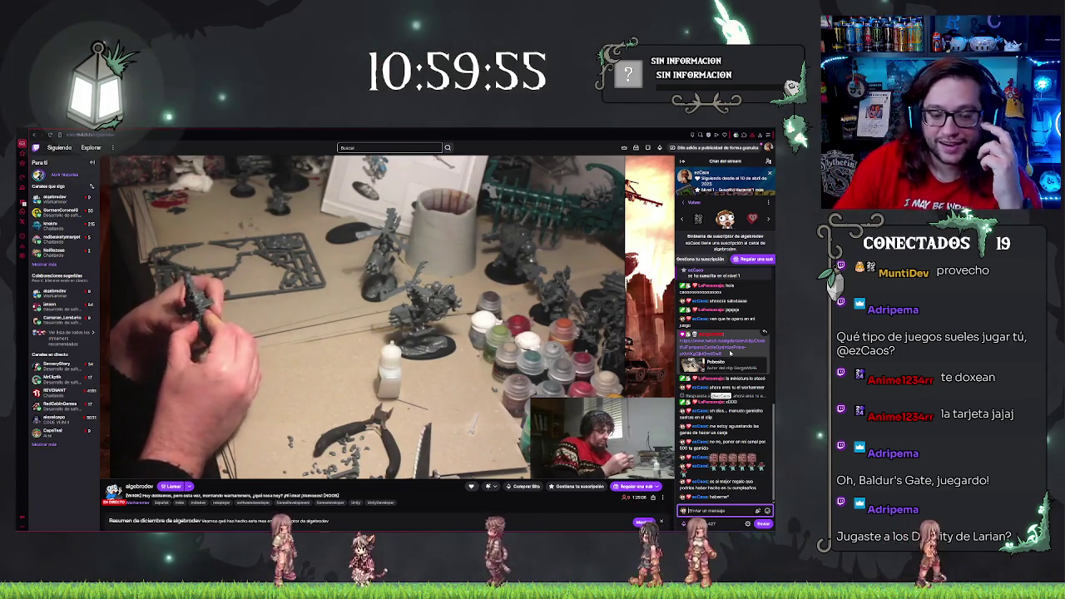
mouse_move(653, 314)
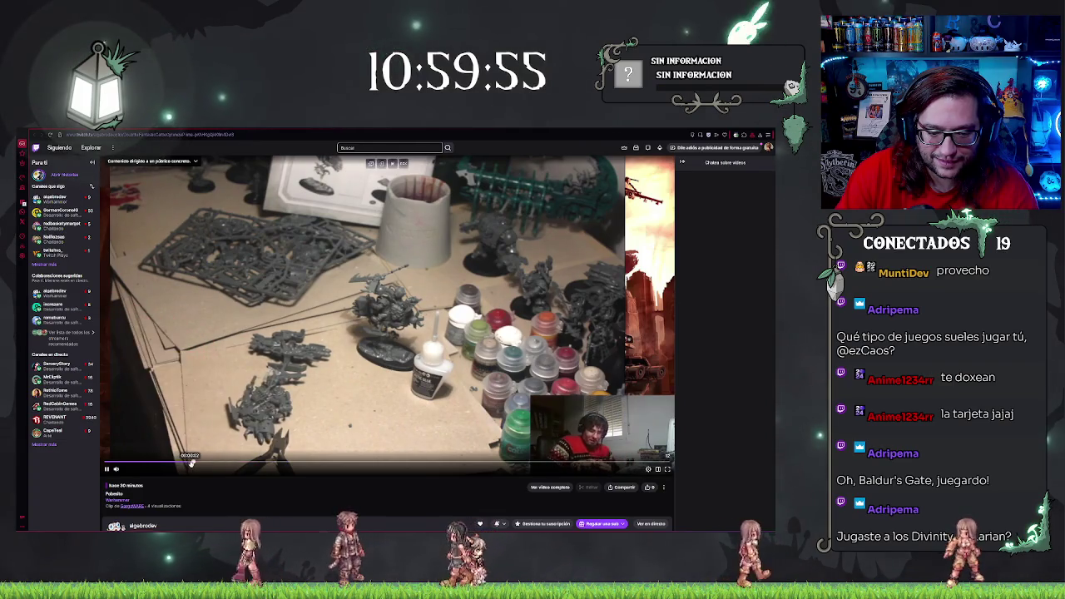
- Pause the painting clip, then resume it and let it play to the end
key("space")
left_click(651, 524)
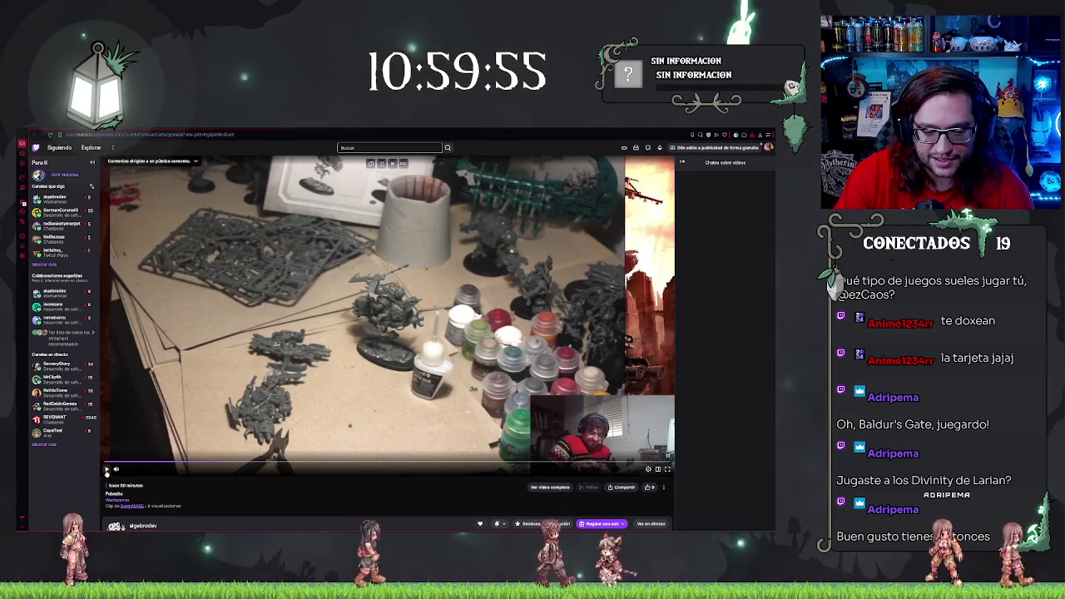
left_click(107, 470)
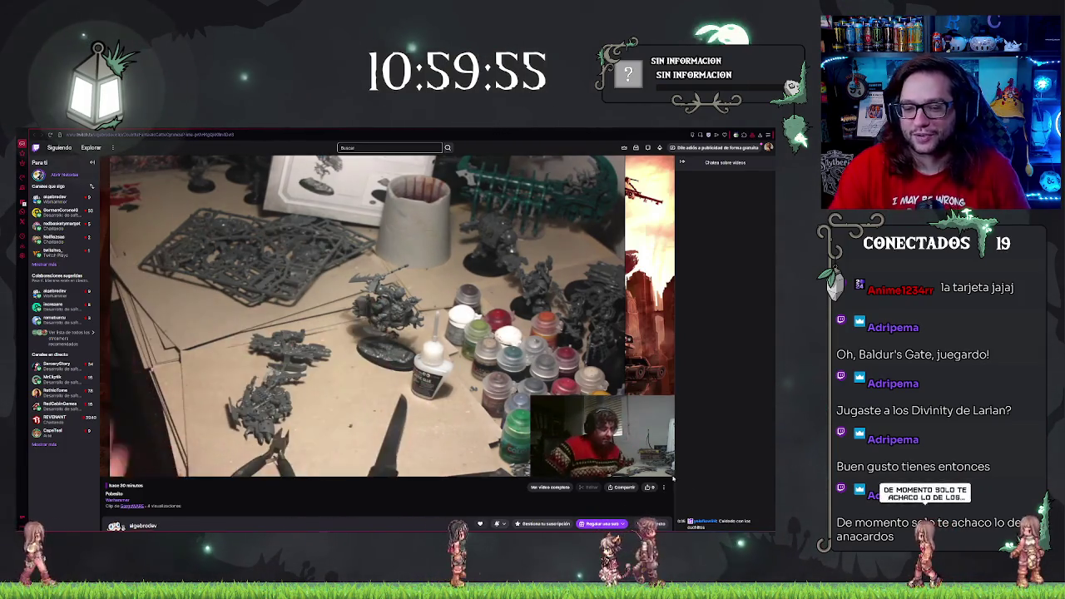
mouse_move(646, 471)
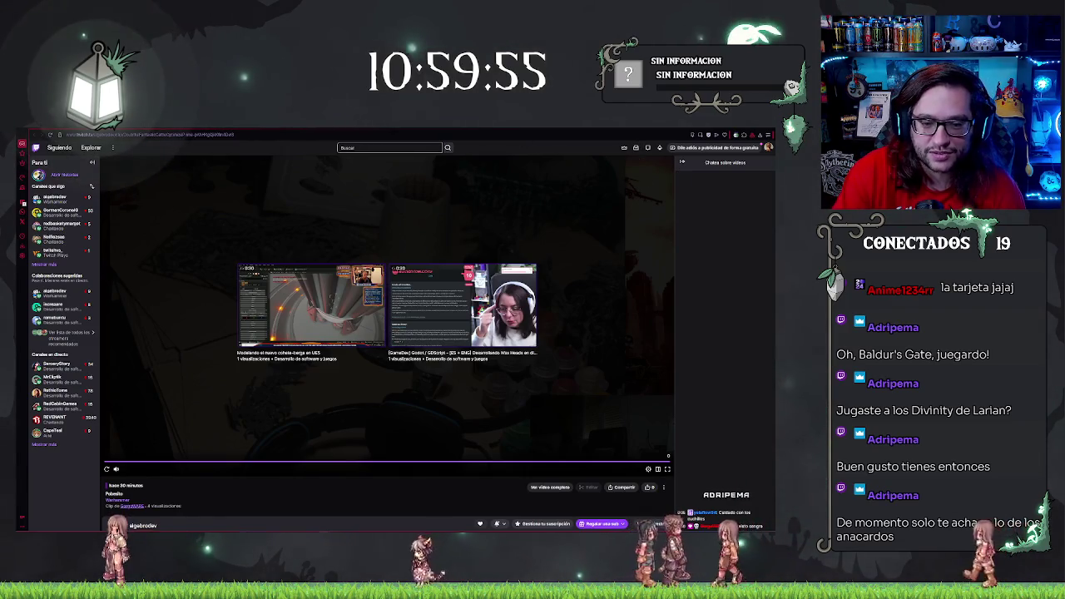
- Open the 'Modelando el nuevo cohete-berga en UE5' clip, go back to the live channel, then return to the clip
left_click(309, 291)
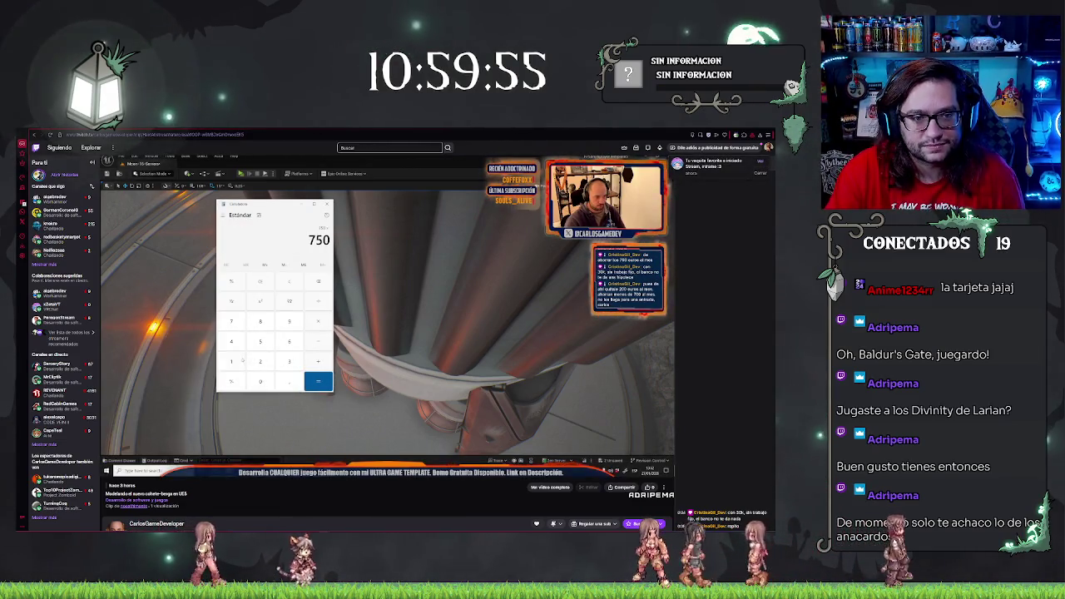
key("alt+Left")
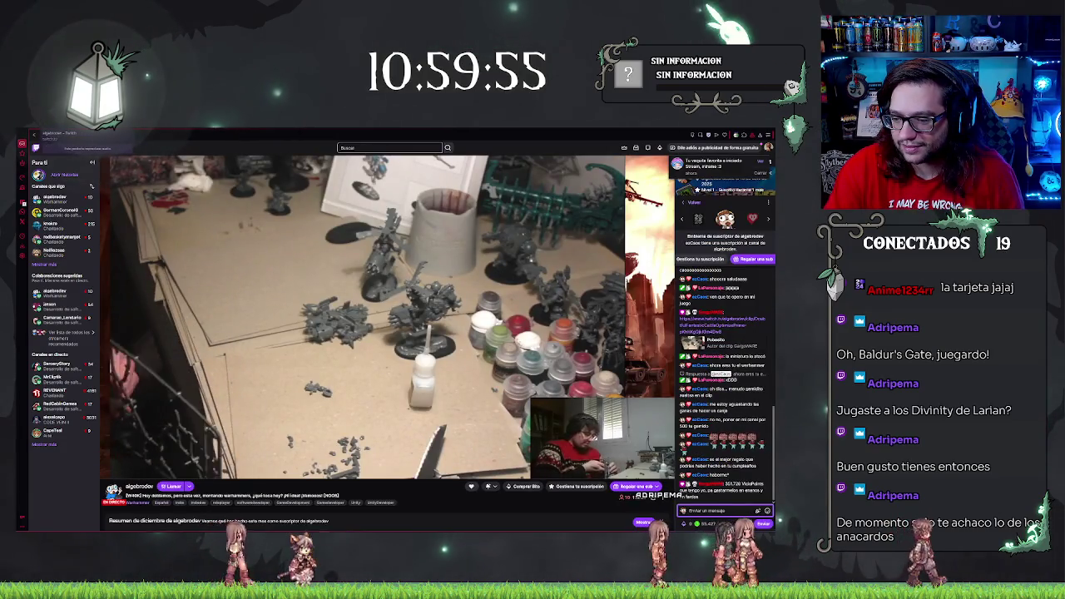
key("alt+Right")
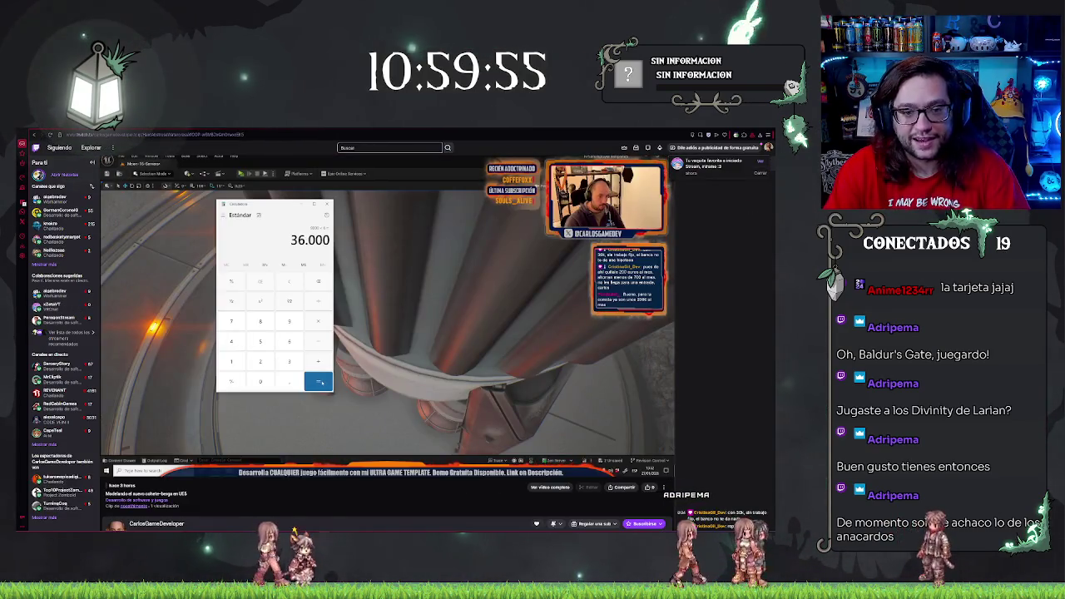